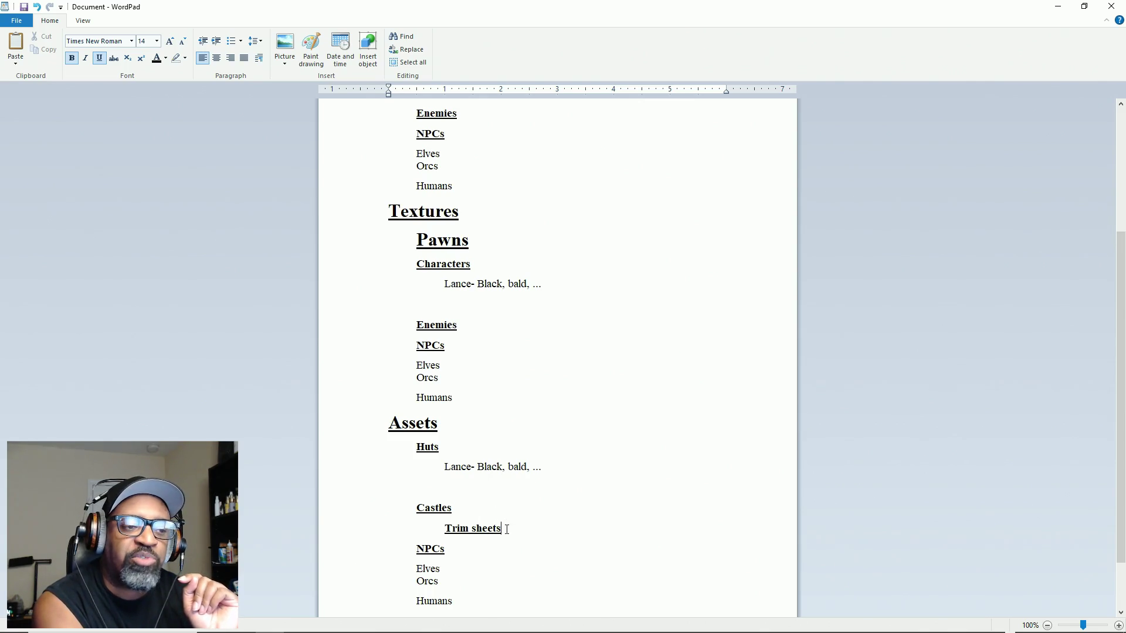
Select the Textures heading at the top of the outline
drag(479, 209, 371, 227)
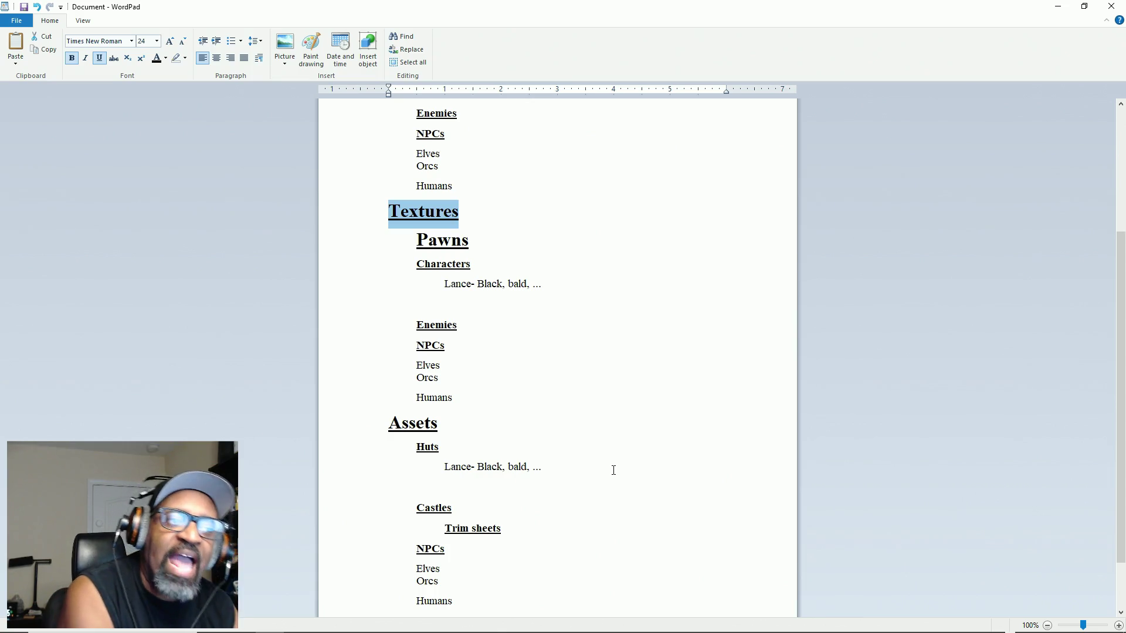
Select the lines from the blank line under the Lance entry down to Trim sheets
mouse_move(551, 291)
mouse_down()
mouse_move(583, 454)
mouse_move(555, 420)
mouse_move(551, 531)
mouse_up()
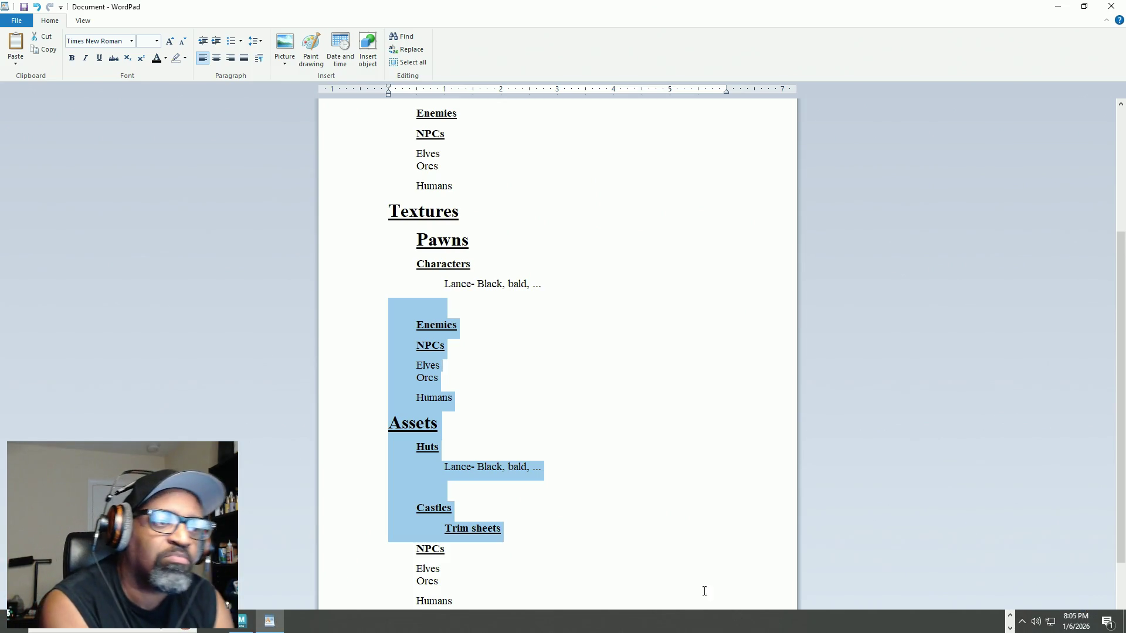
click(607, 465)
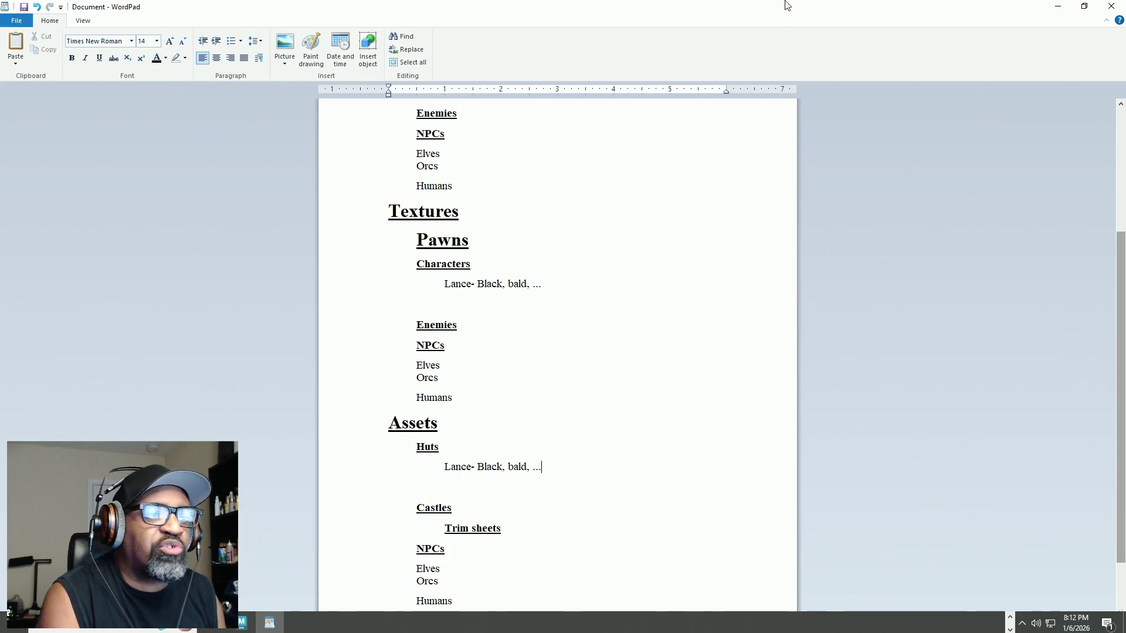
double_click(433, 217)
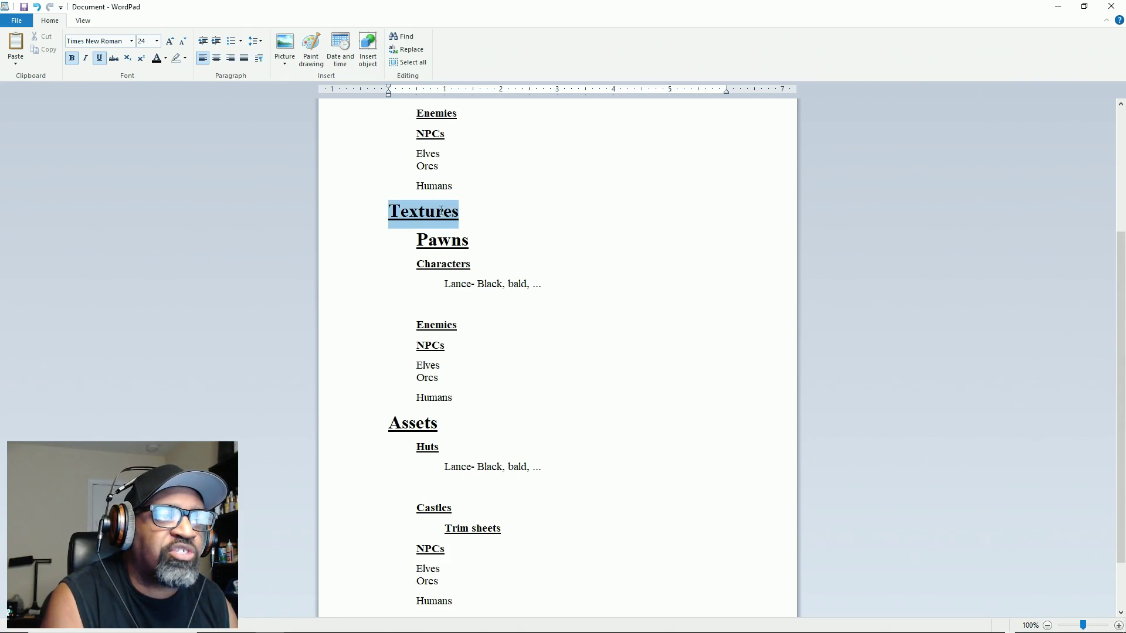
drag(416, 238, 444, 378)
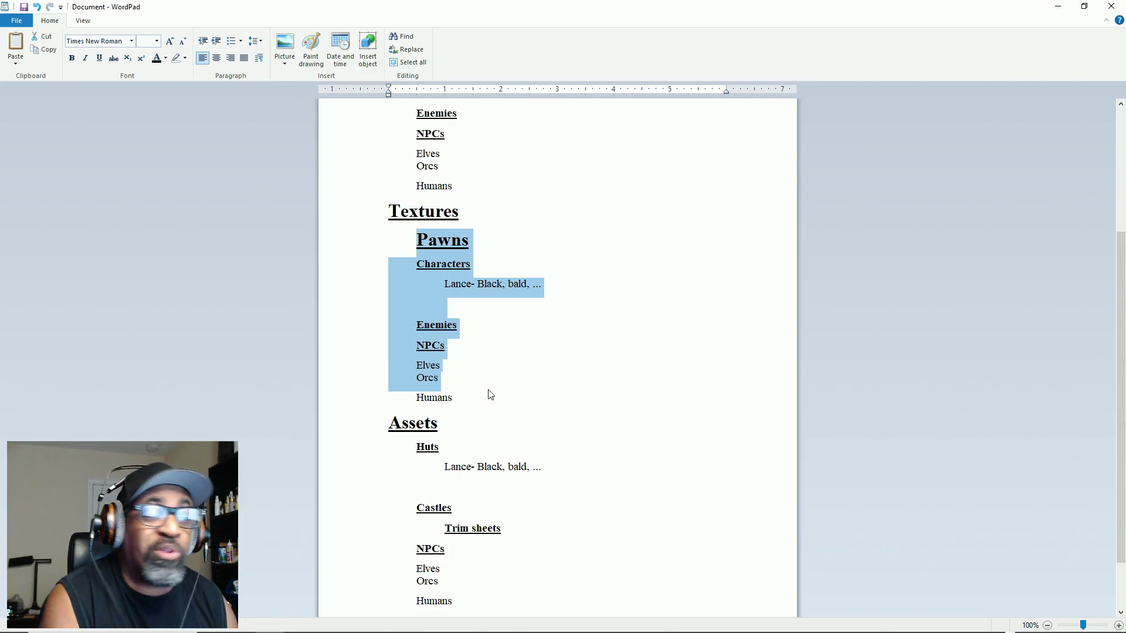
click(459, 397)
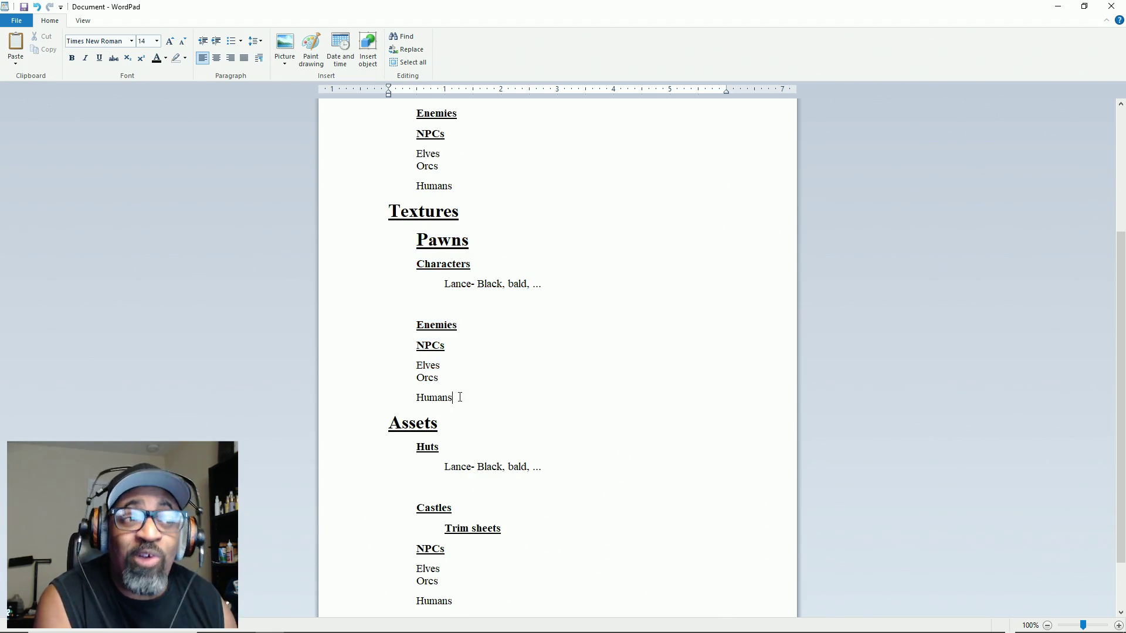
mouse_move(459, 398)
mouse_down()
mouse_move(456, 306)
mouse_move(419, 264)
mouse_move(447, 264)
mouse_up()
click(473, 357)
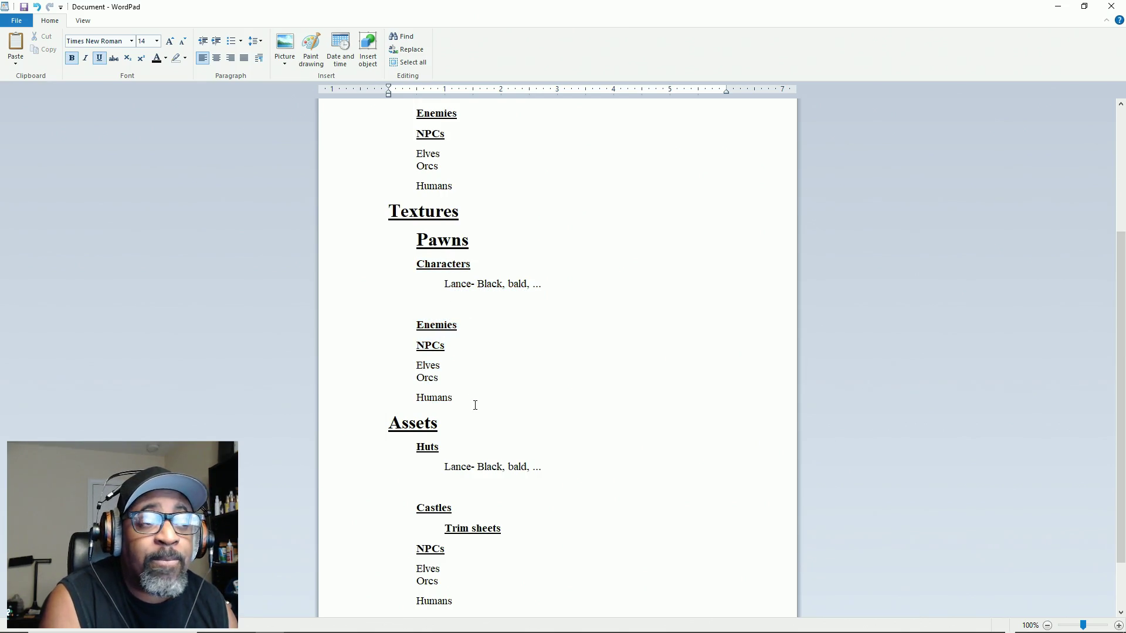
mouse_move(452, 460)
mouse_down()
mouse_move(460, 603)
mouse_move(448, 467)
mouse_up()
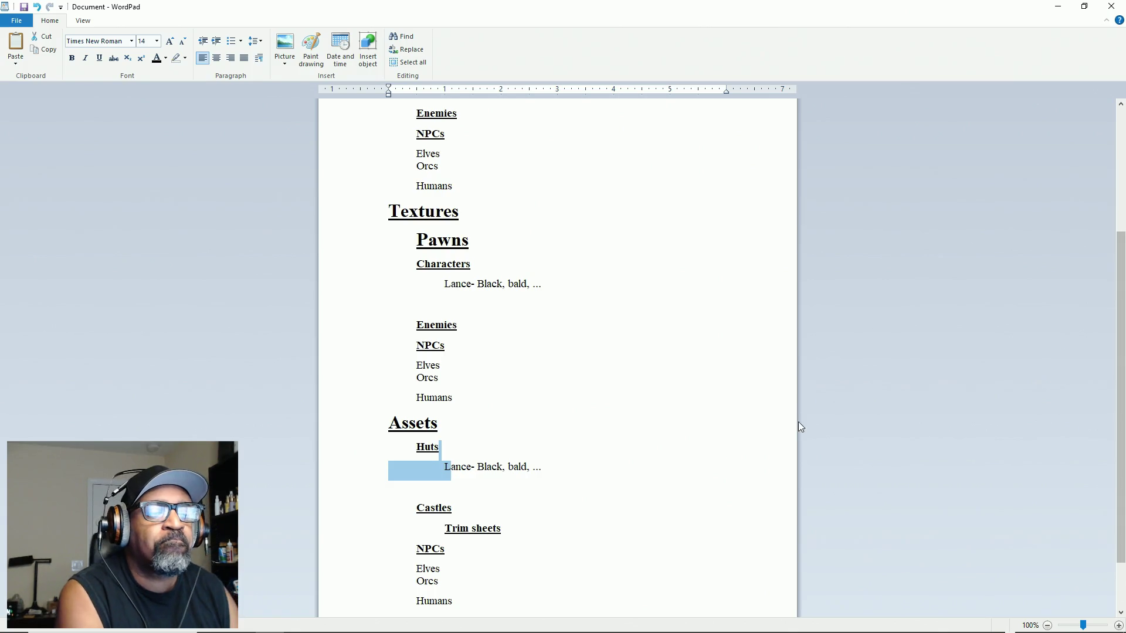
Rename the Assets heading to Shaders and select the Huts subheading beneath it
scroll(536, 374, down, 2)
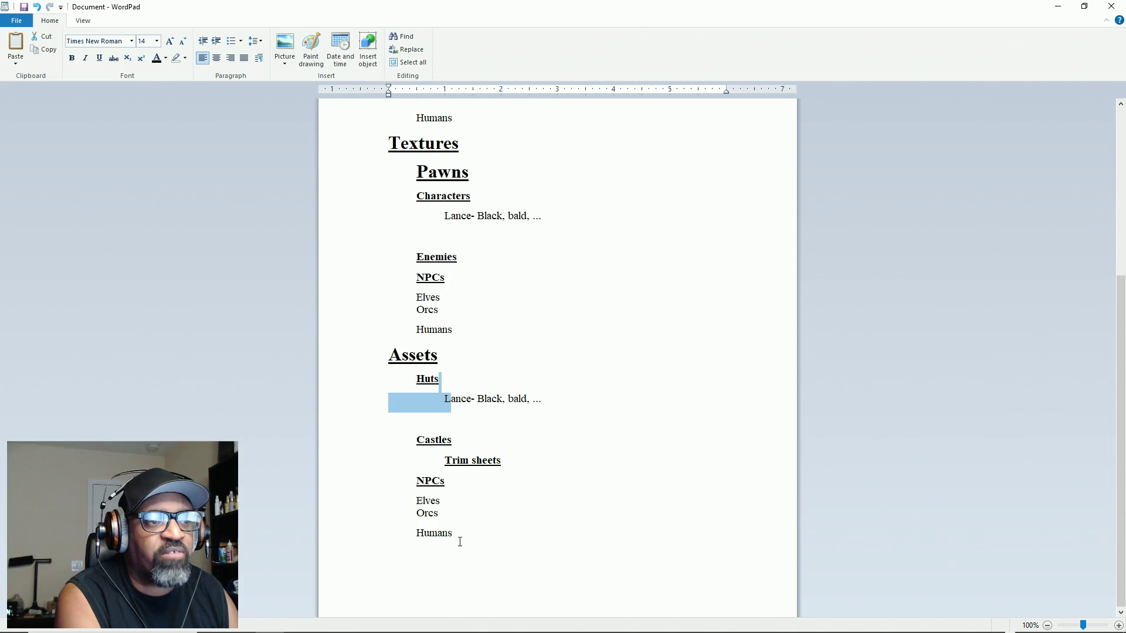
double_click(439, 356)
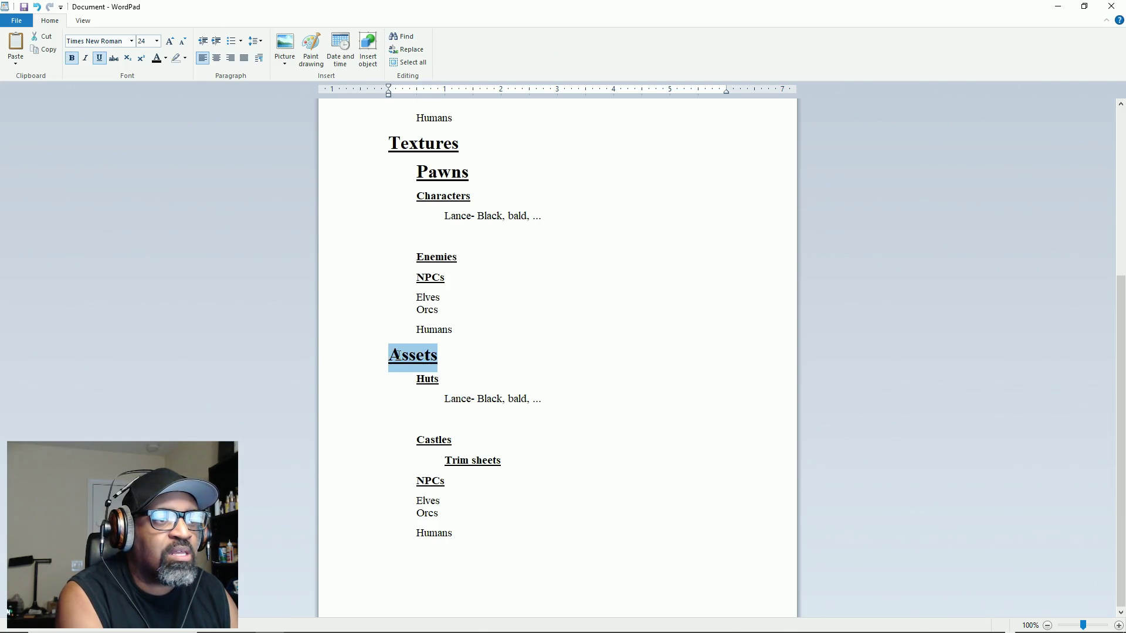
text(Shaders)
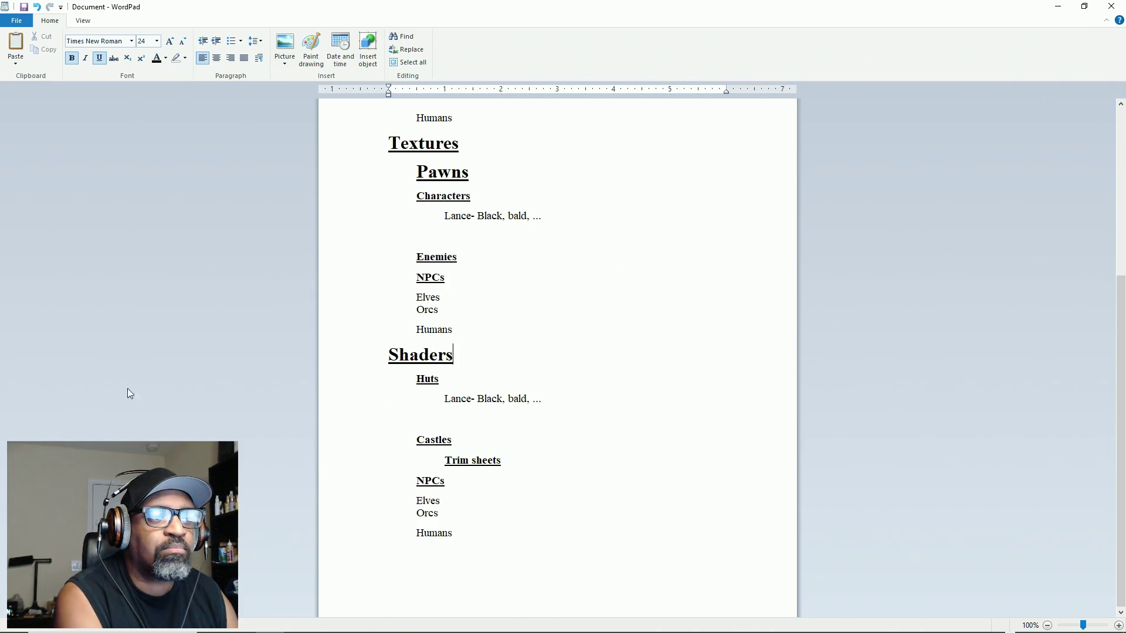
double_click(437, 378)
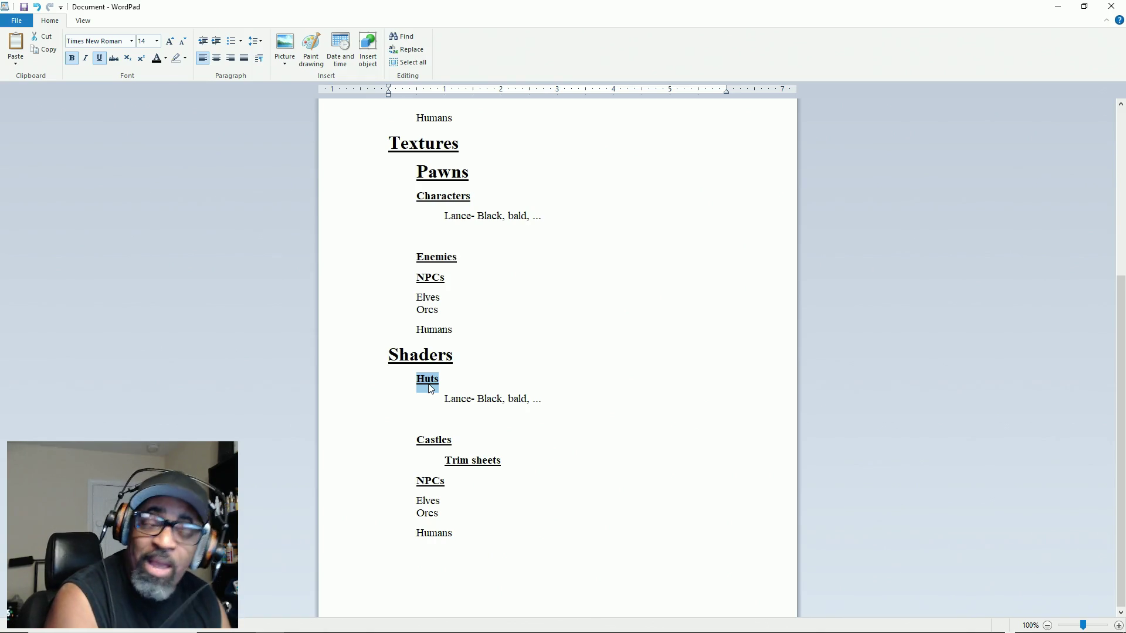
Replace the Huts subheading with Water and the Castles subheading with Ground
text(Water)
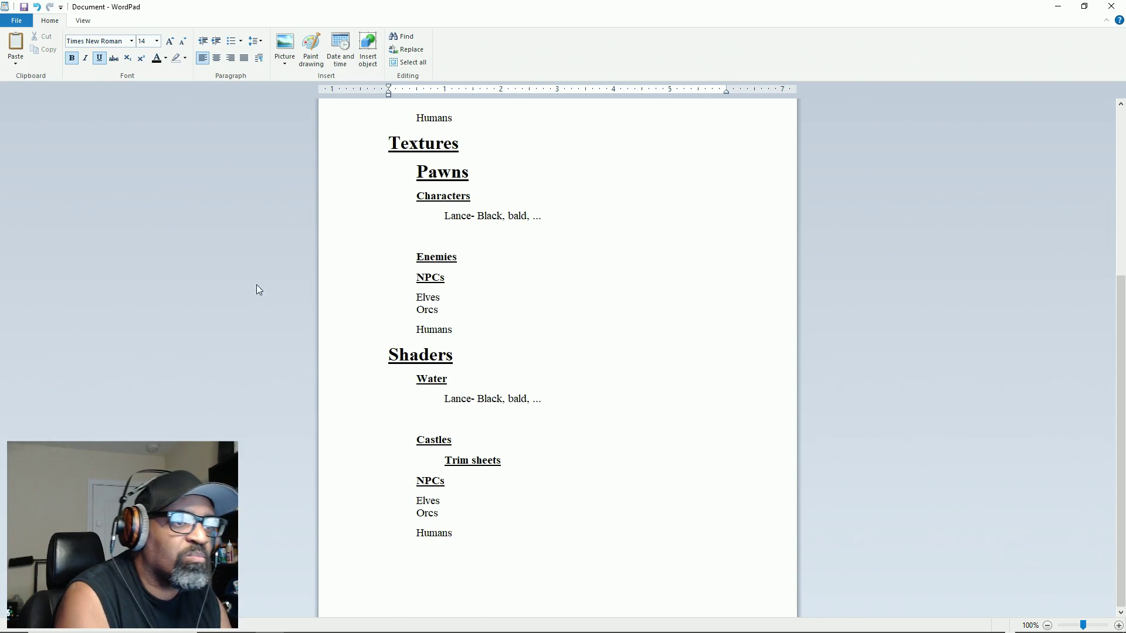
double_click(422, 441)
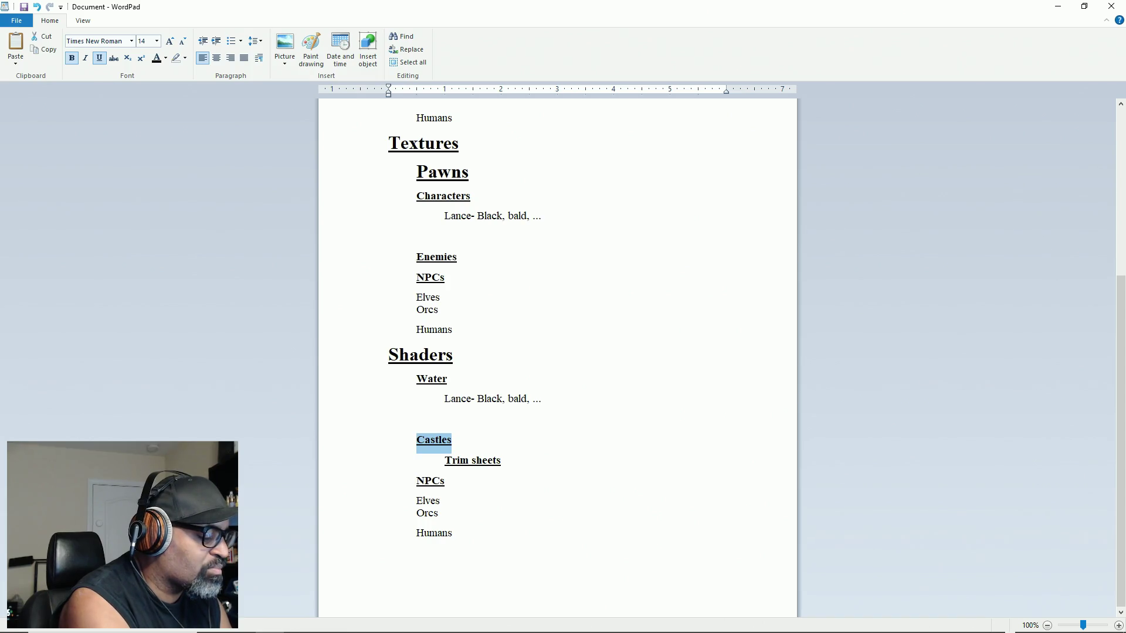
text(Ground)
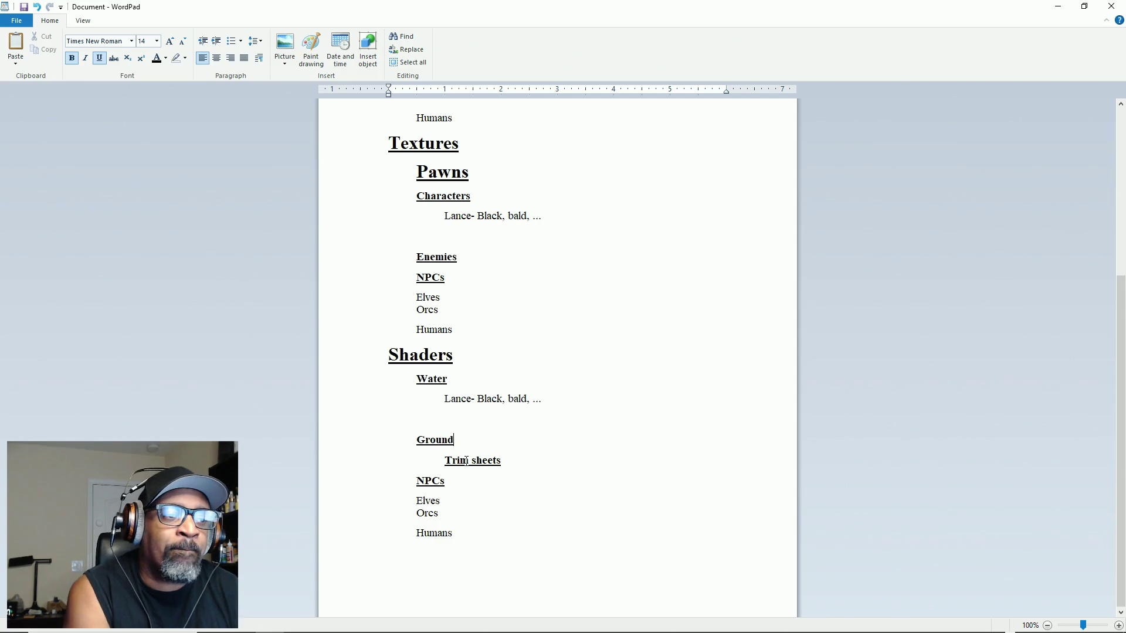
Remove the bold and underline formatting from the Trim sheets line
drag(445, 461, 483, 461)
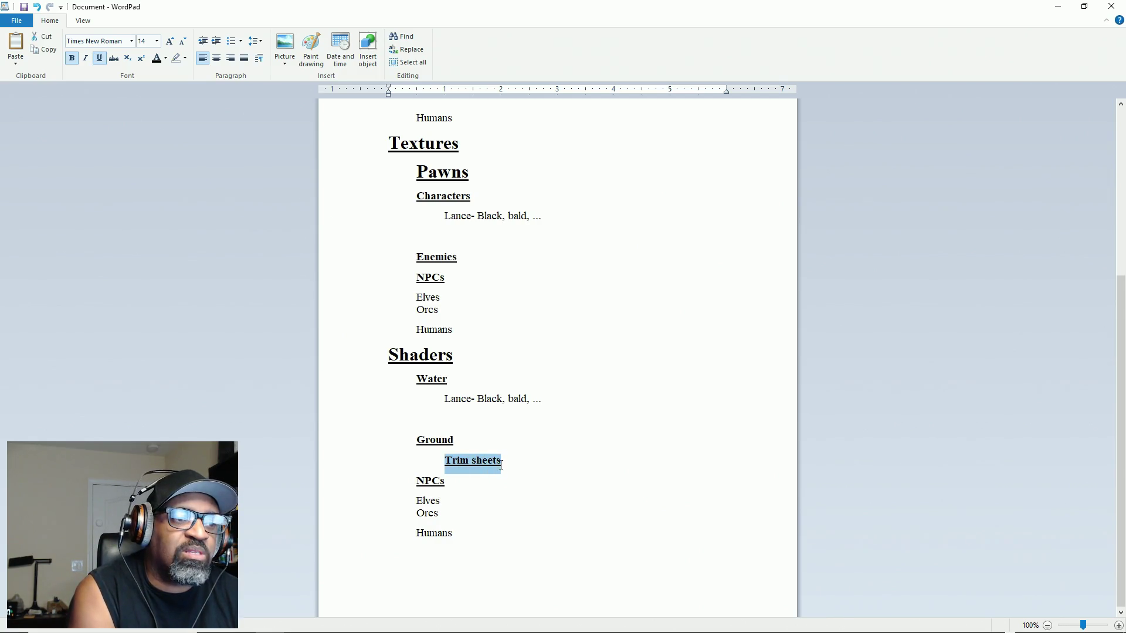
click(99, 58)
click(71, 58)
key(Up)
key(Up)
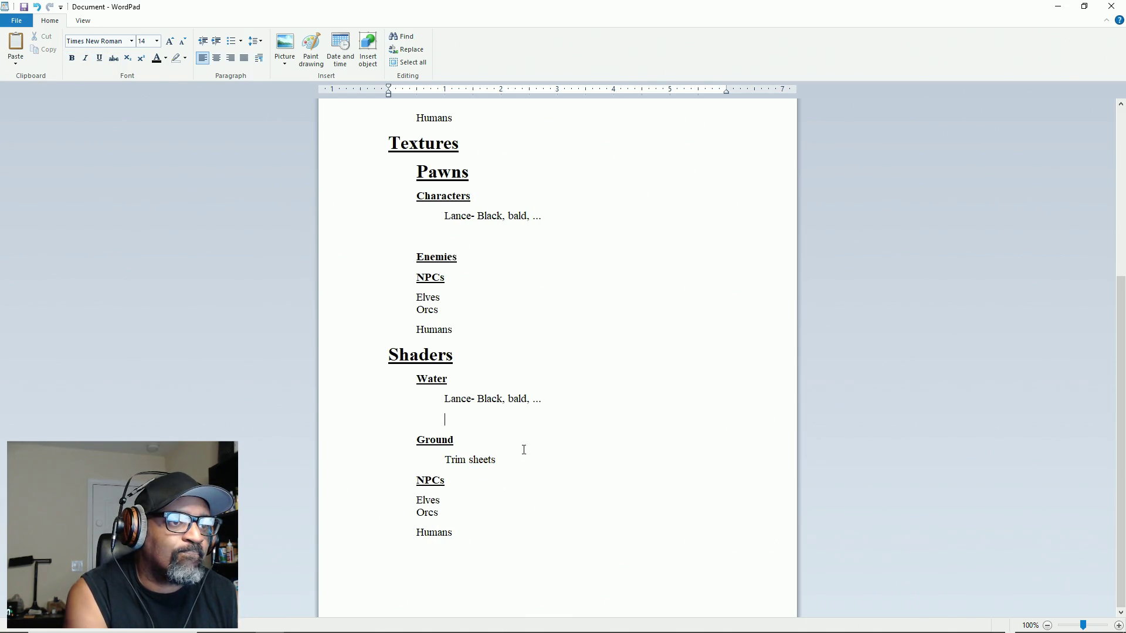
Rename the NPCs subheading to Sky and delete the Elves, Orcs and Humans lines
drag(418, 481, 447, 479)
text(Sky)
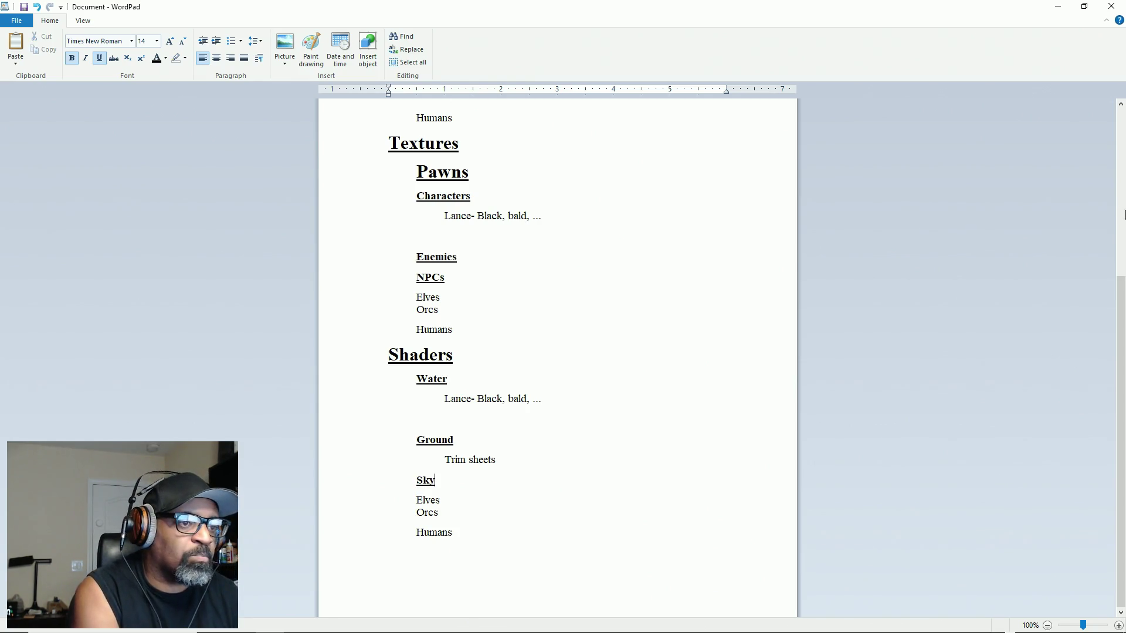
mouse_move(472, 541)
mouse_down()
mouse_move(417, 516)
mouse_move(414, 498)
mouse_up()
key(Delete)
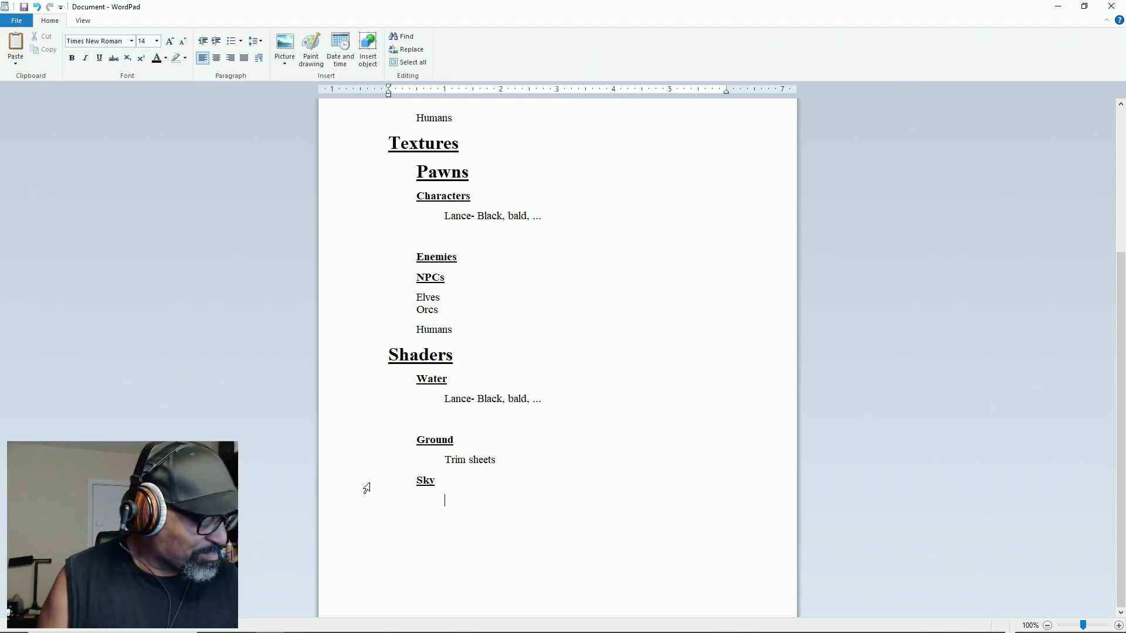
mouse_move(364, 631)
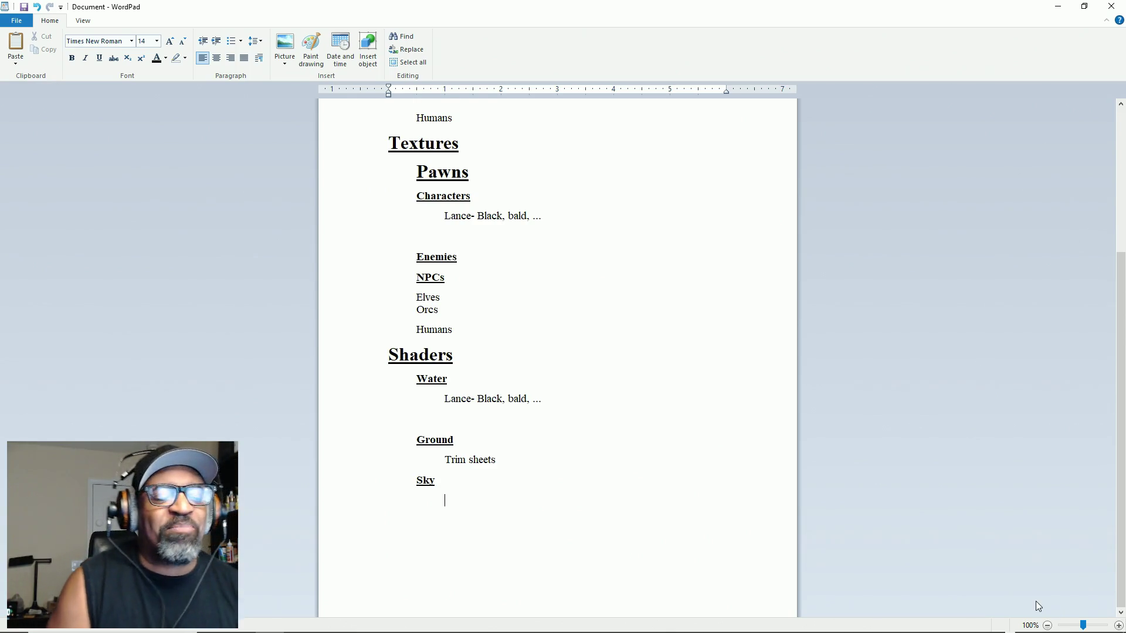
Review the Shaders section with its Water, Ground and Sky subheadings
mouse_move(1121, 619)
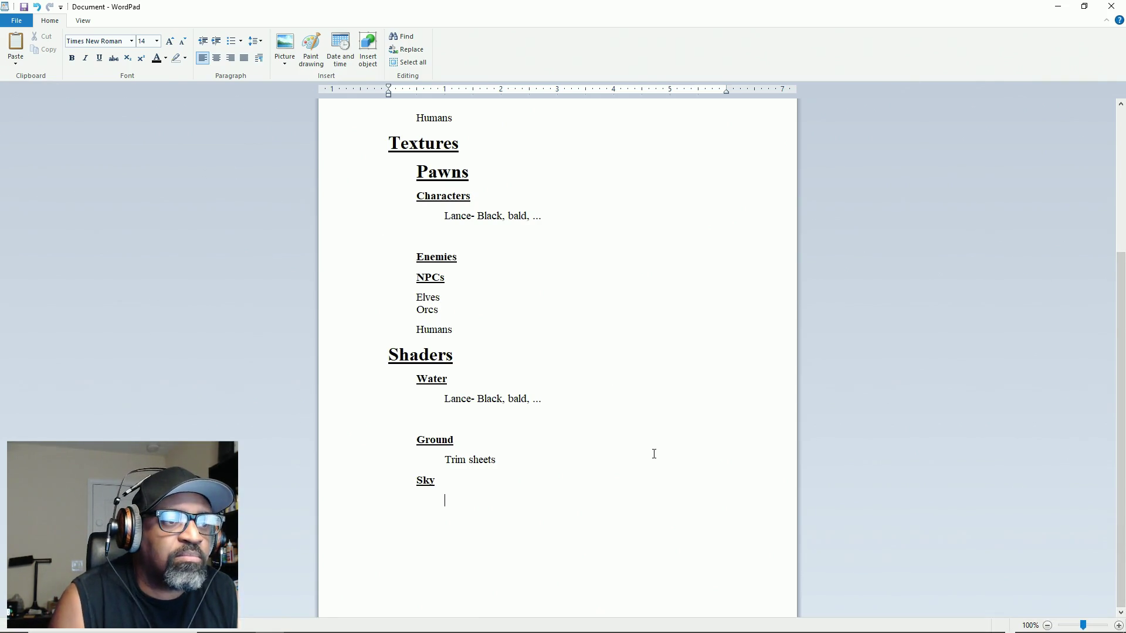
click(515, 488)
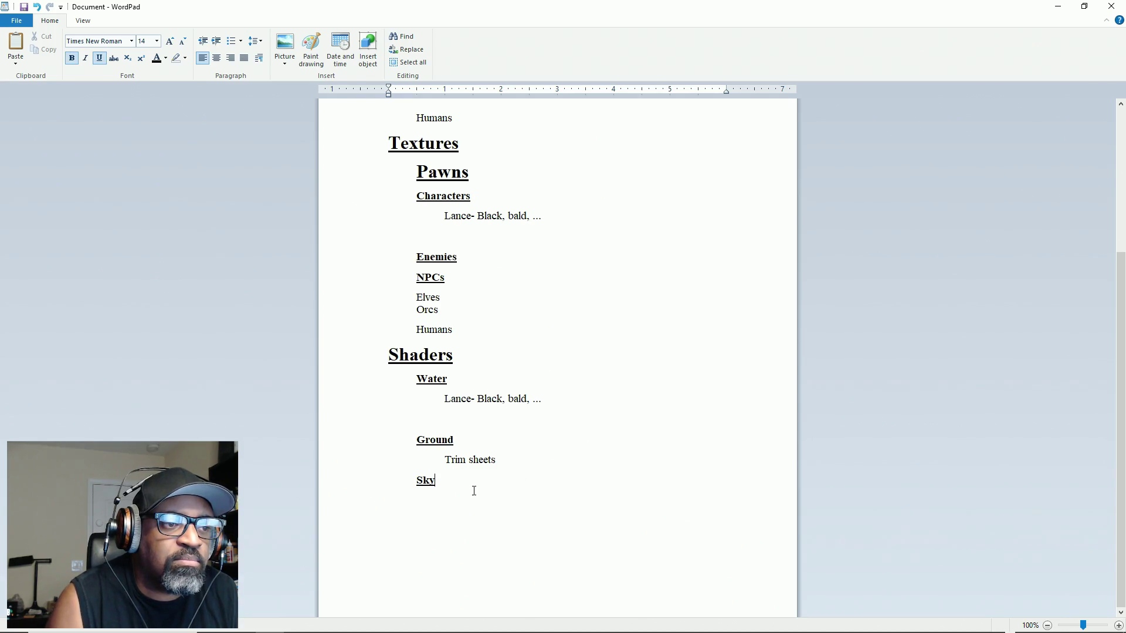
click(456, 501)
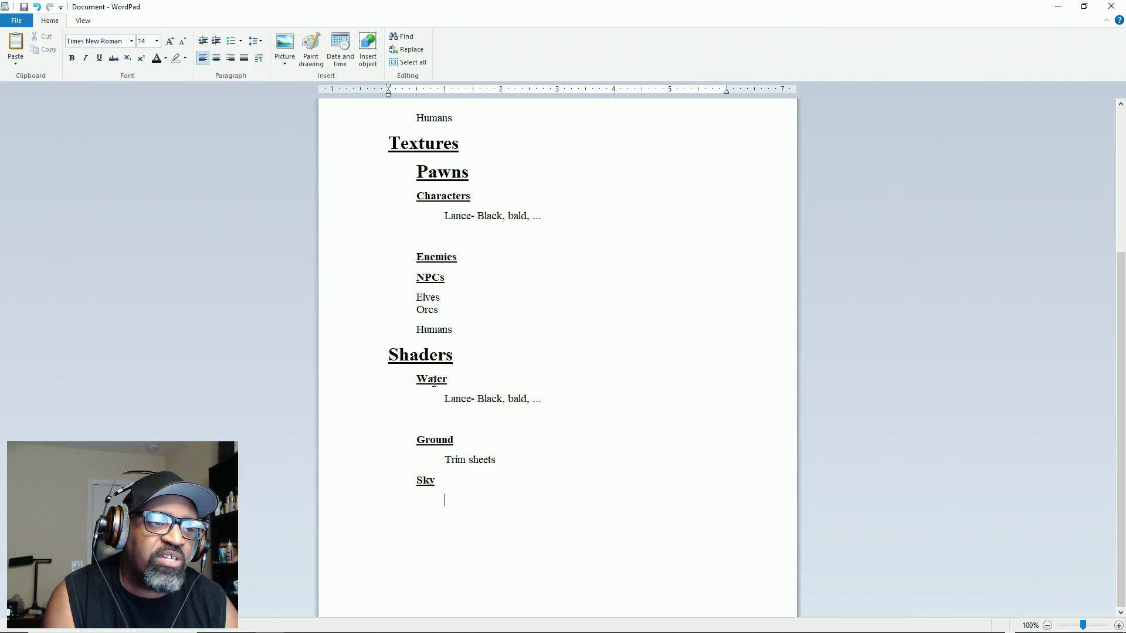
drag(446, 401, 544, 402)
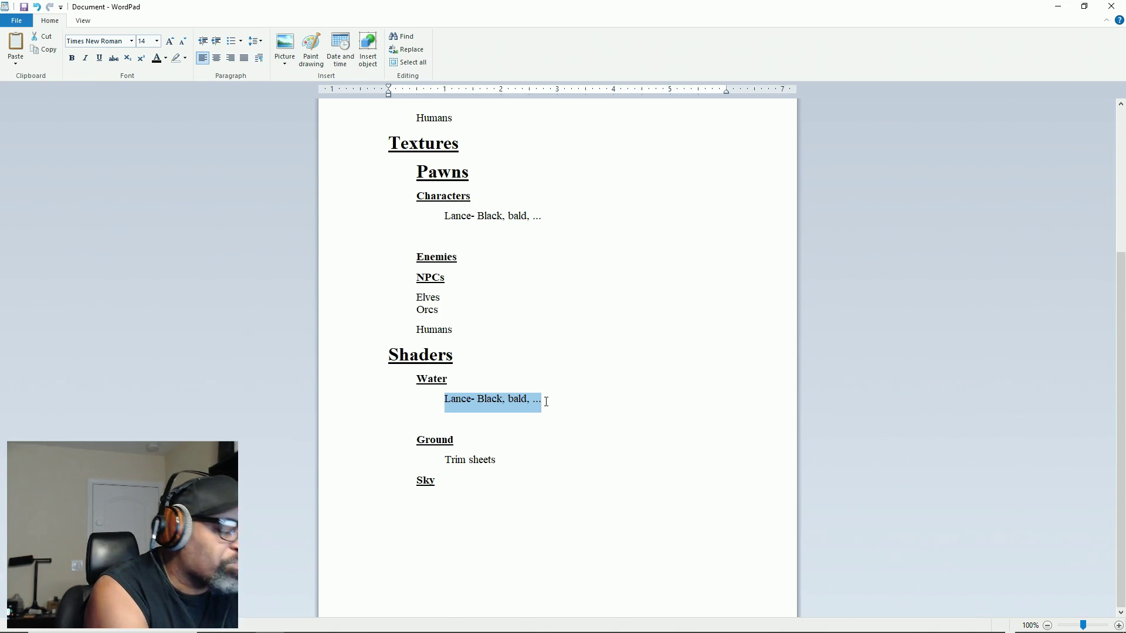
Replace the placeholder Lance line under Water with 'normal maps'
text(normal maps)
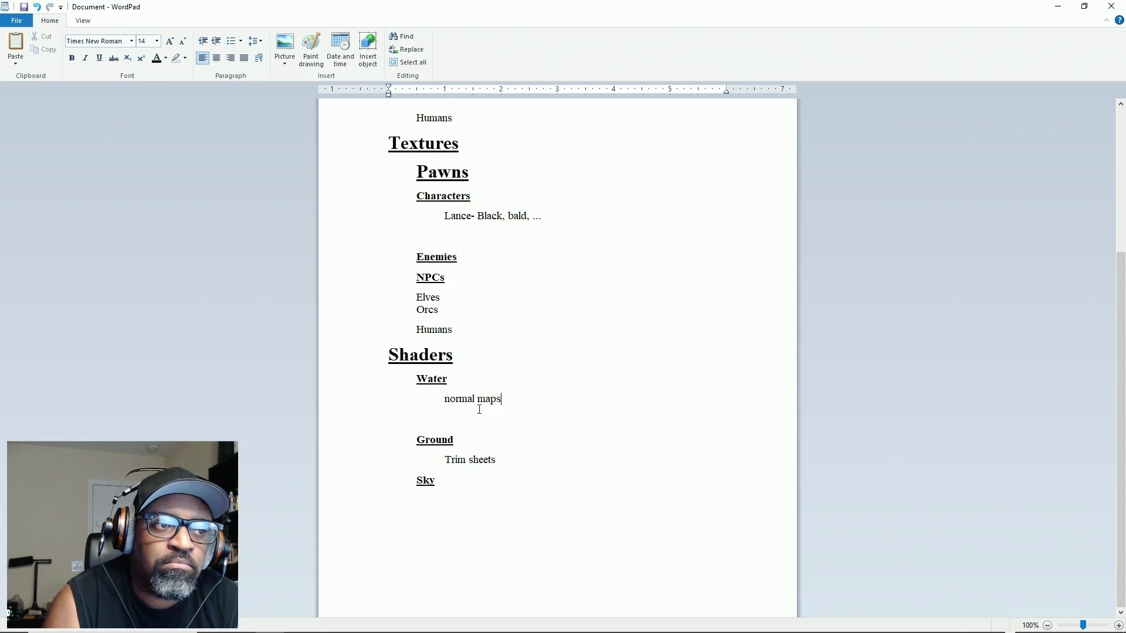
drag(442, 399, 555, 397)
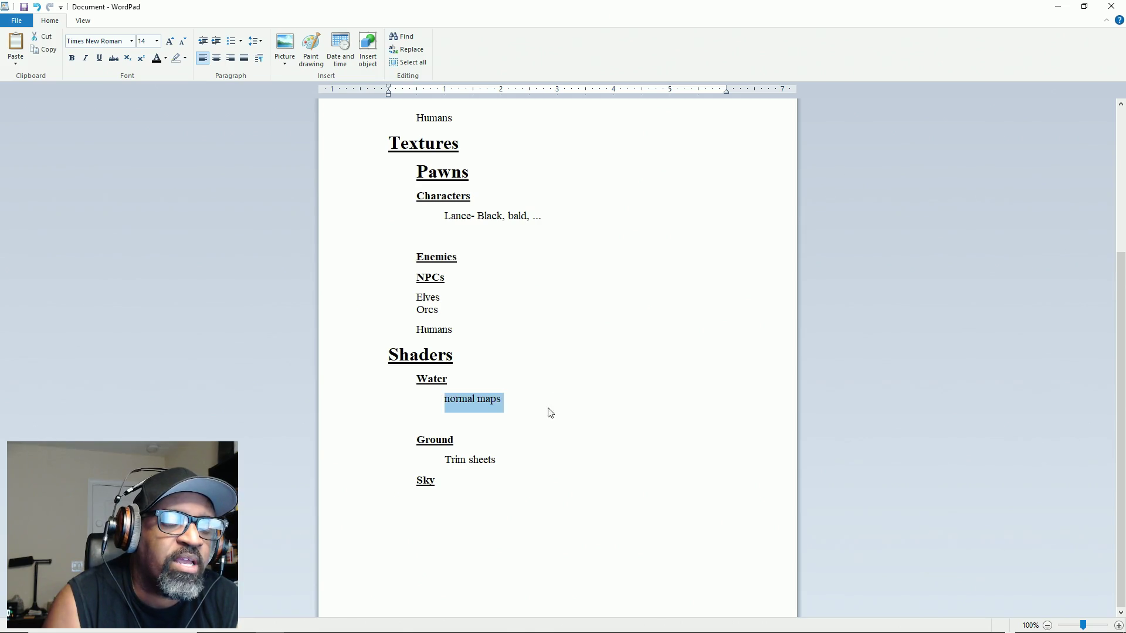
drag(446, 461, 596, 459)
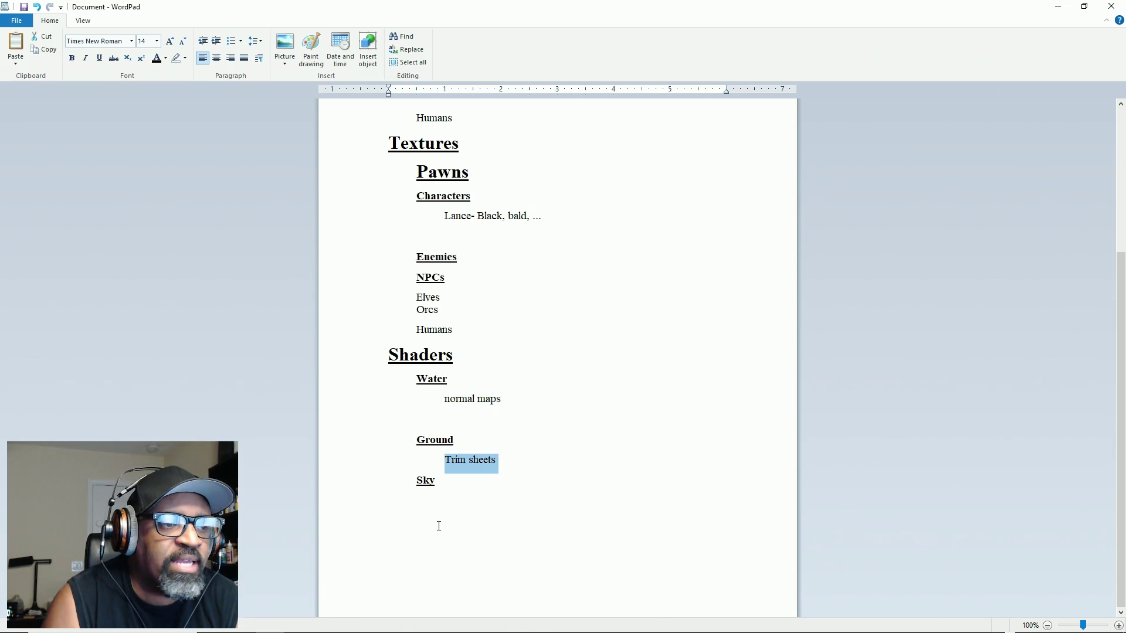
click(433, 401)
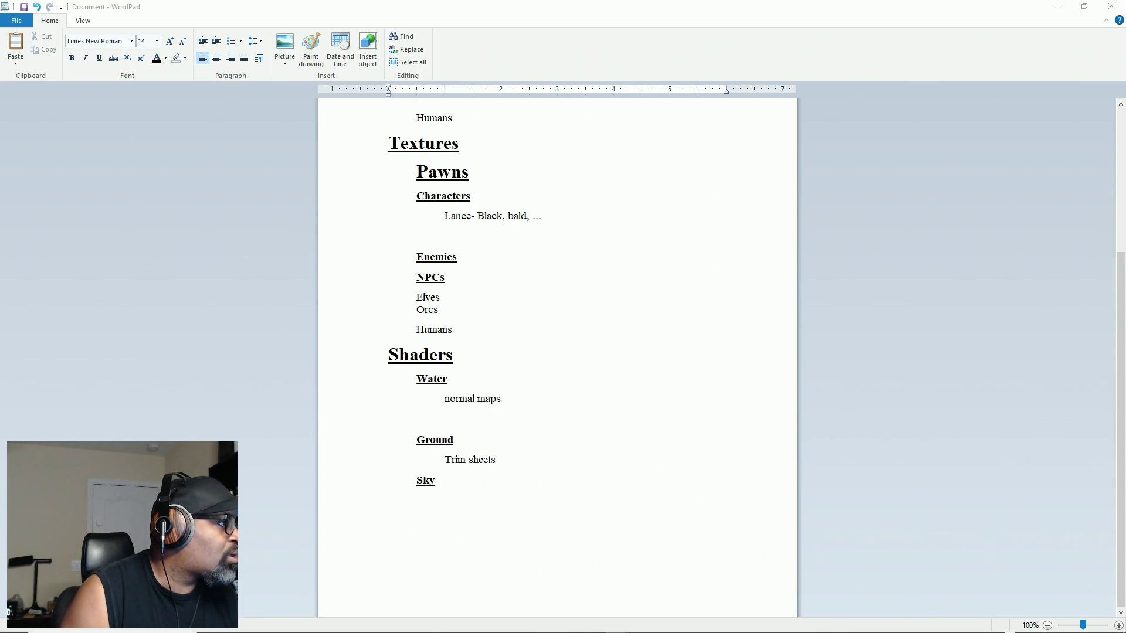
Switch to Firefox and preview the 'A Realistic Ocean Shader Set Up' image result
key(alt+Tab)
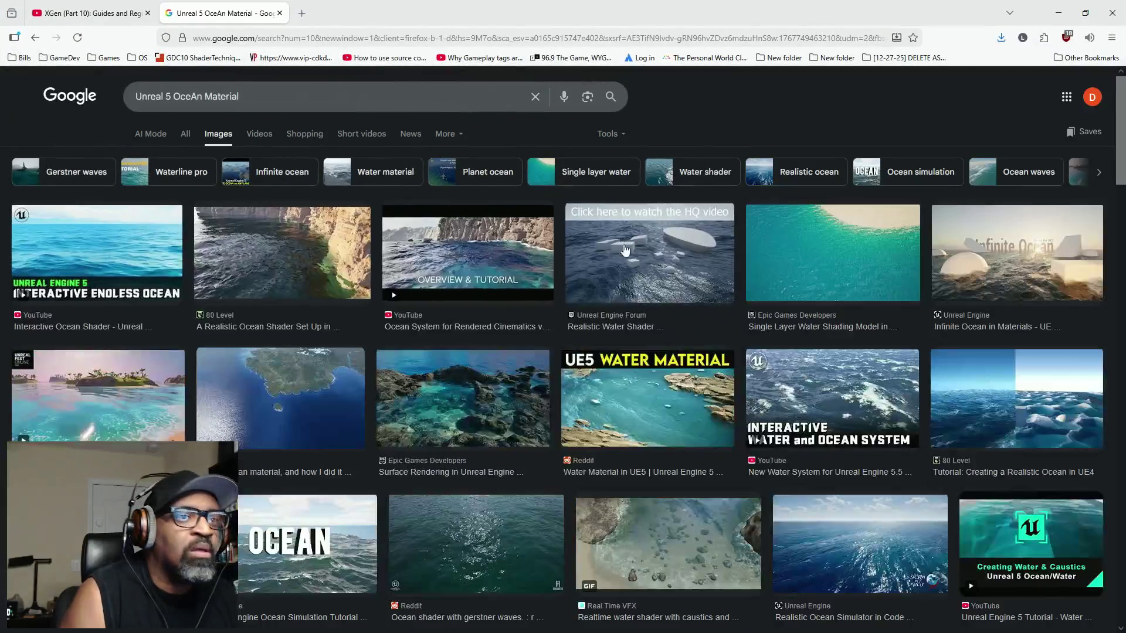
click(290, 270)
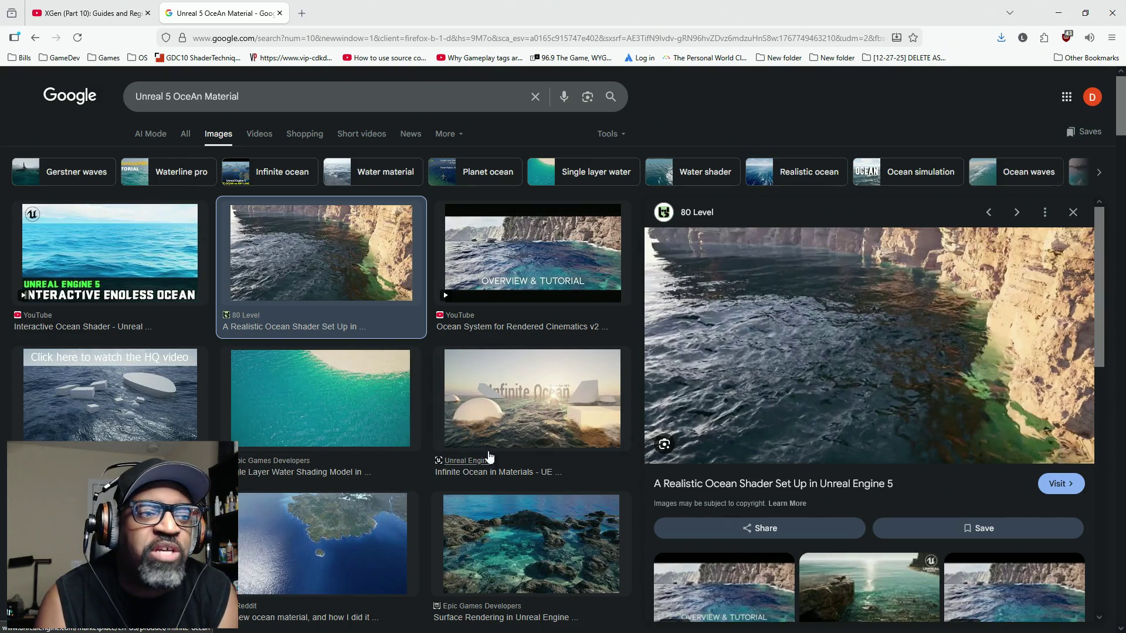
Search Google Images for 'Unreal 5 Ocean Material graph'
click(198, 99)
key(BackSpace)
text(al)
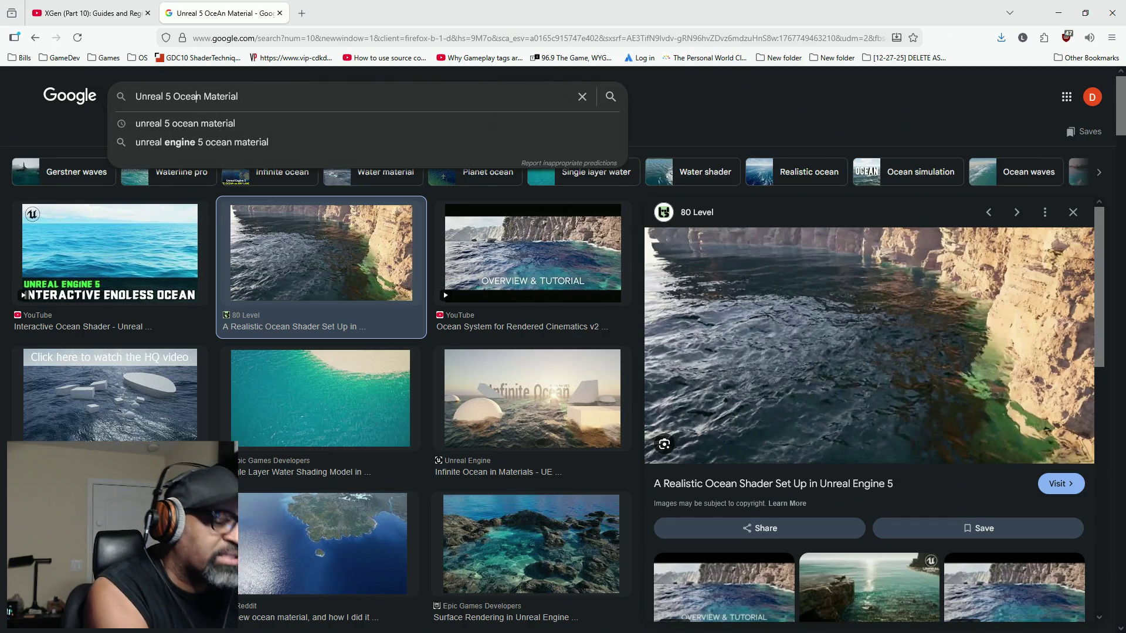
text( graph)
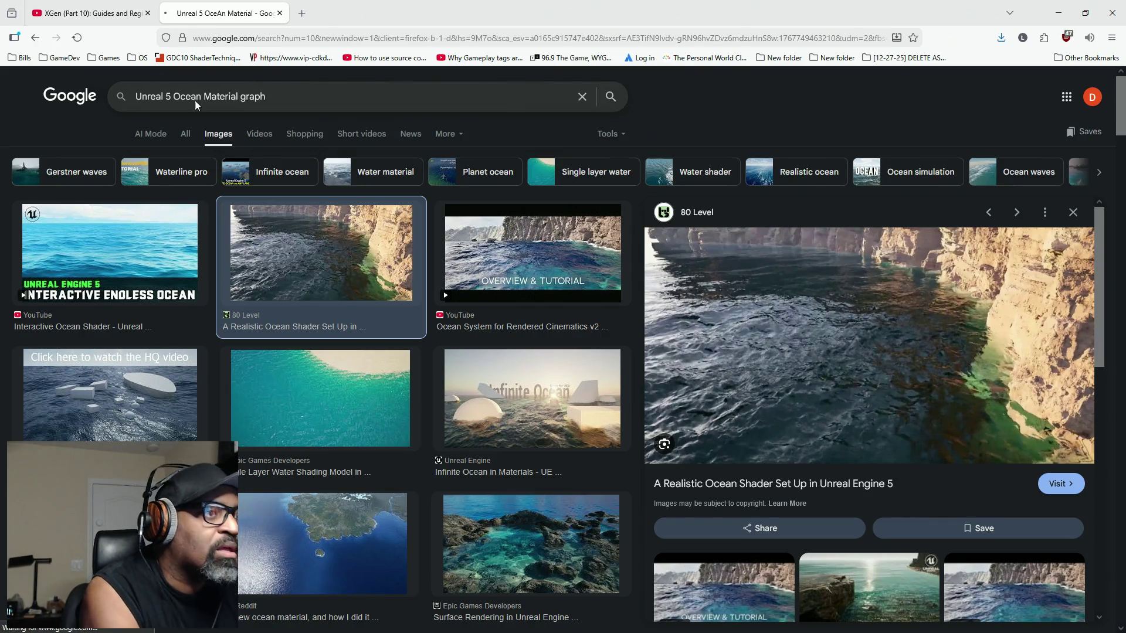
key(Return)
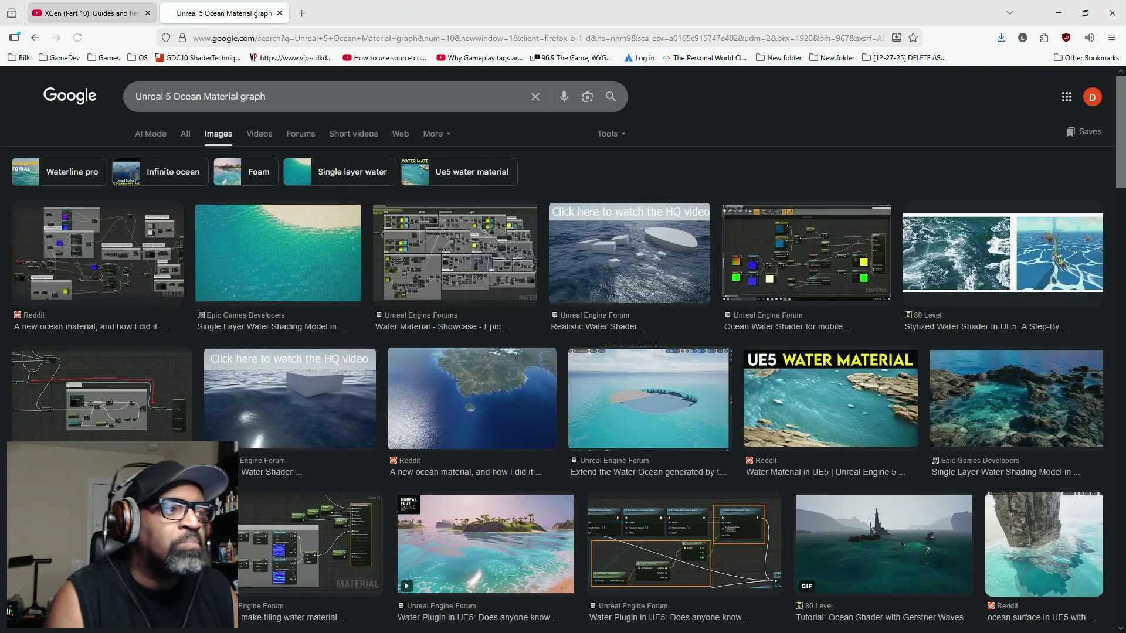
Preview the Reddit node graph and the mobile Ocean Water Shader forum results
click(88, 258)
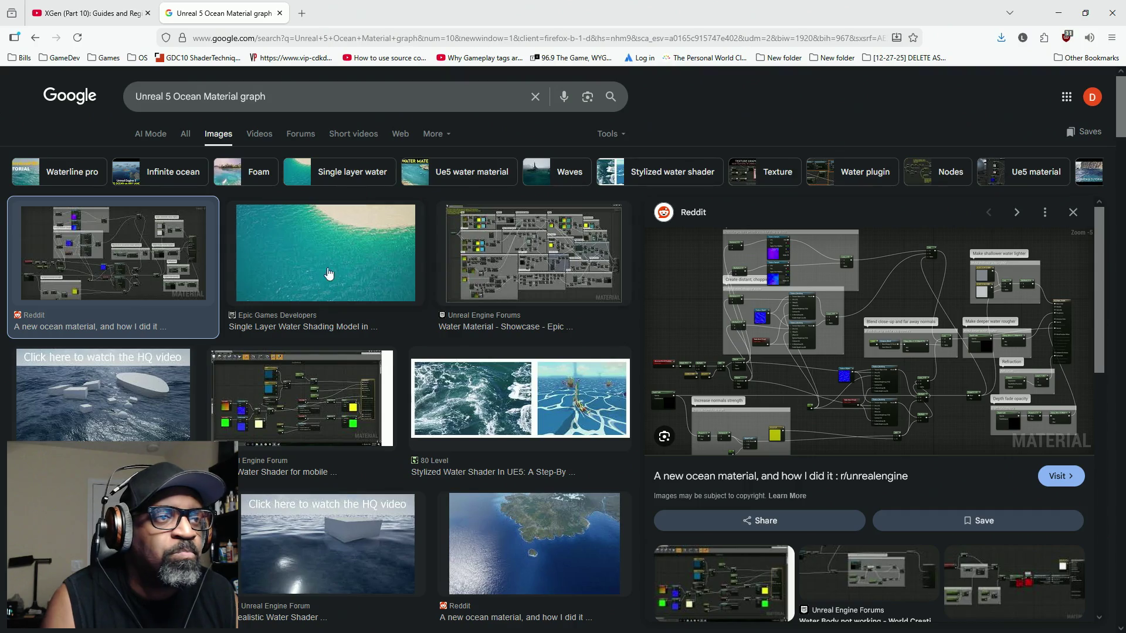
click(310, 410)
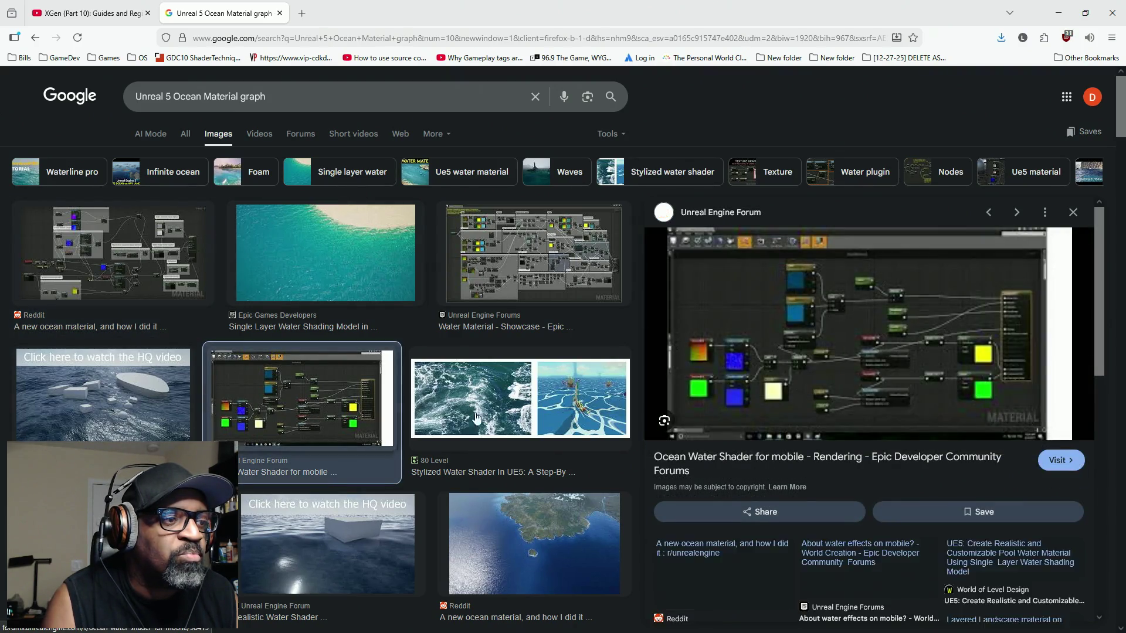
right_click(896, 458)
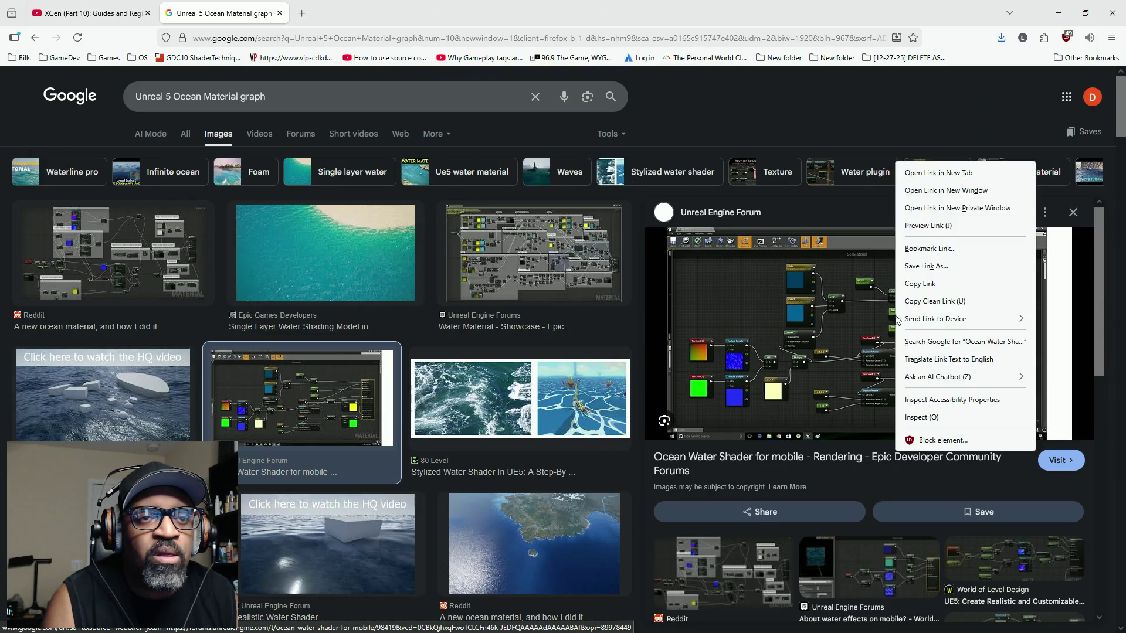
Open the mobile Ocean Water Shader forum thread in a new tab and enlarge its SeaMaterial graph
click(932, 168)
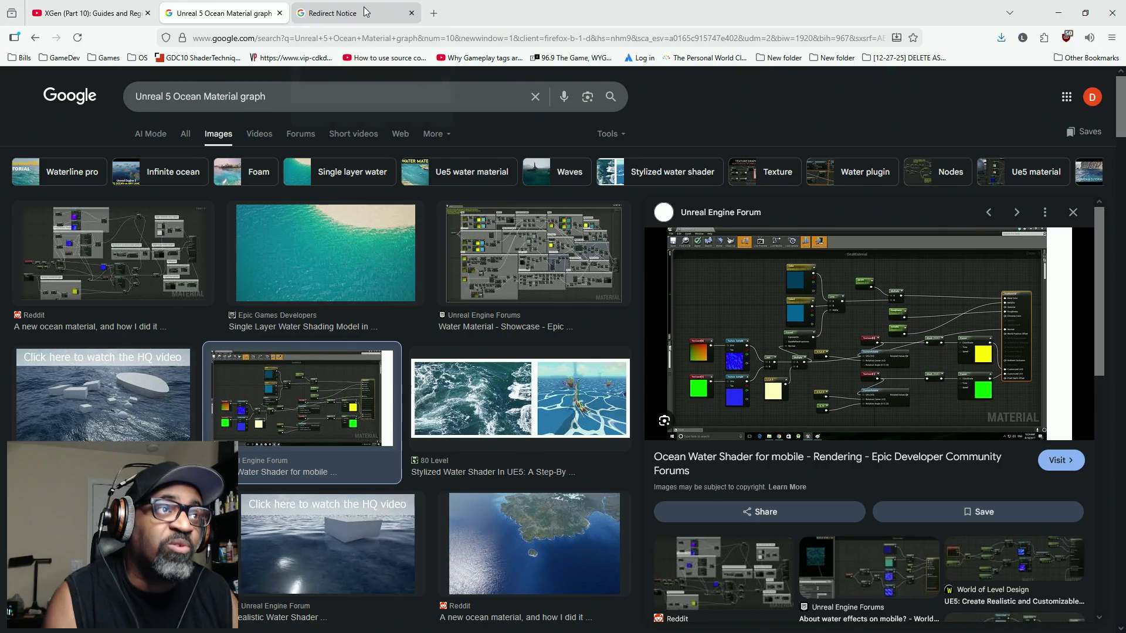
click(384, 6)
click(407, 126)
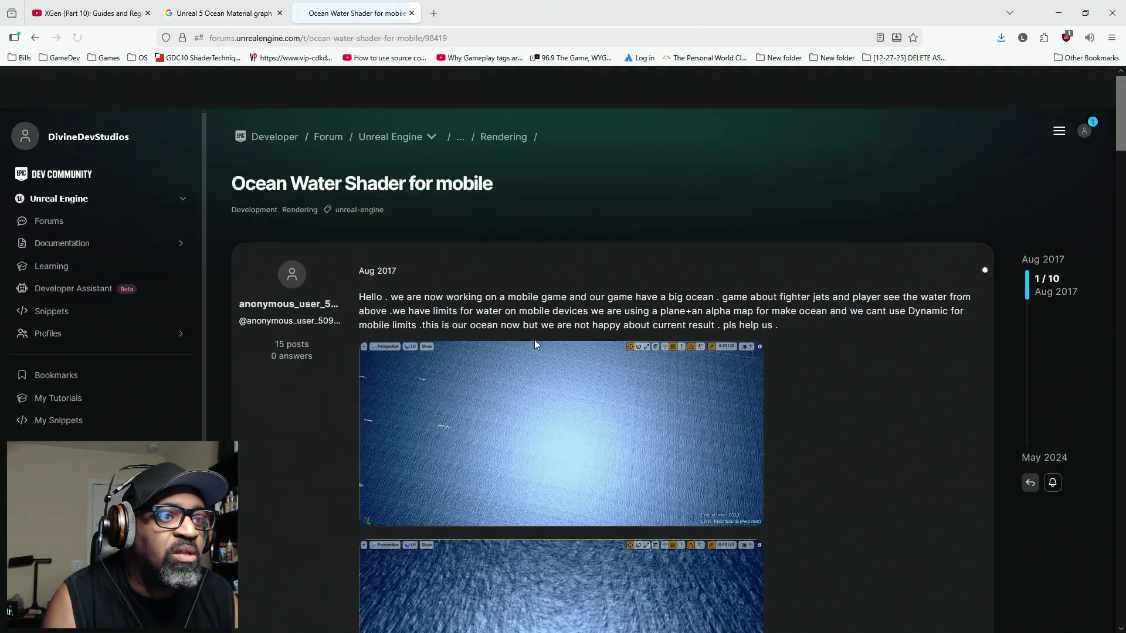
scroll(547, 364, down, 4)
scroll(550, 352, down, 5)
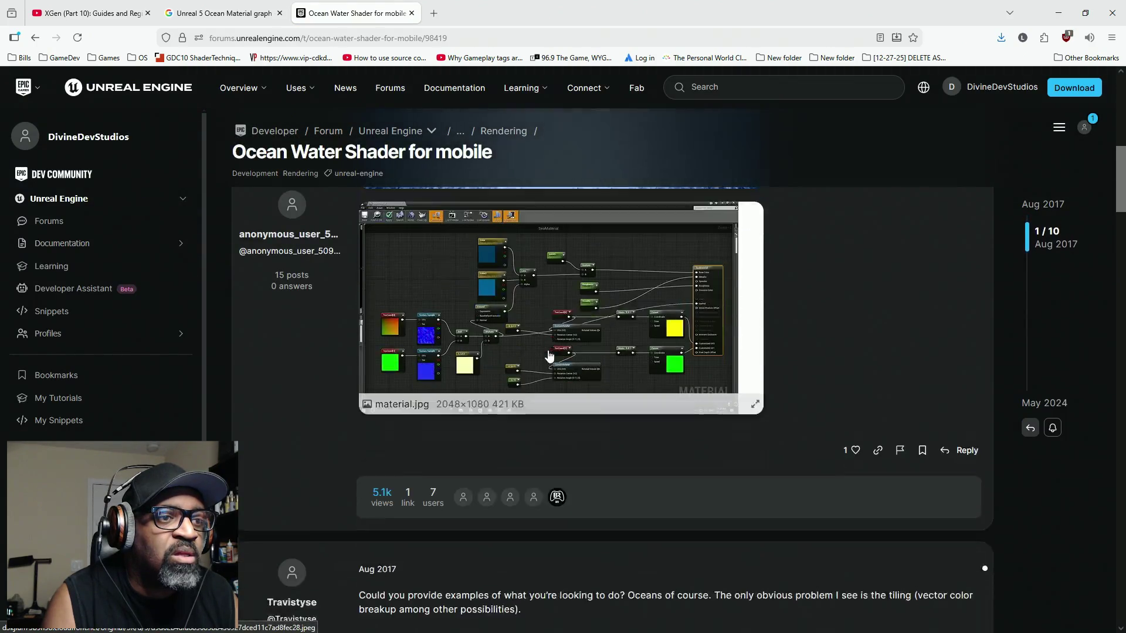
click(542, 363)
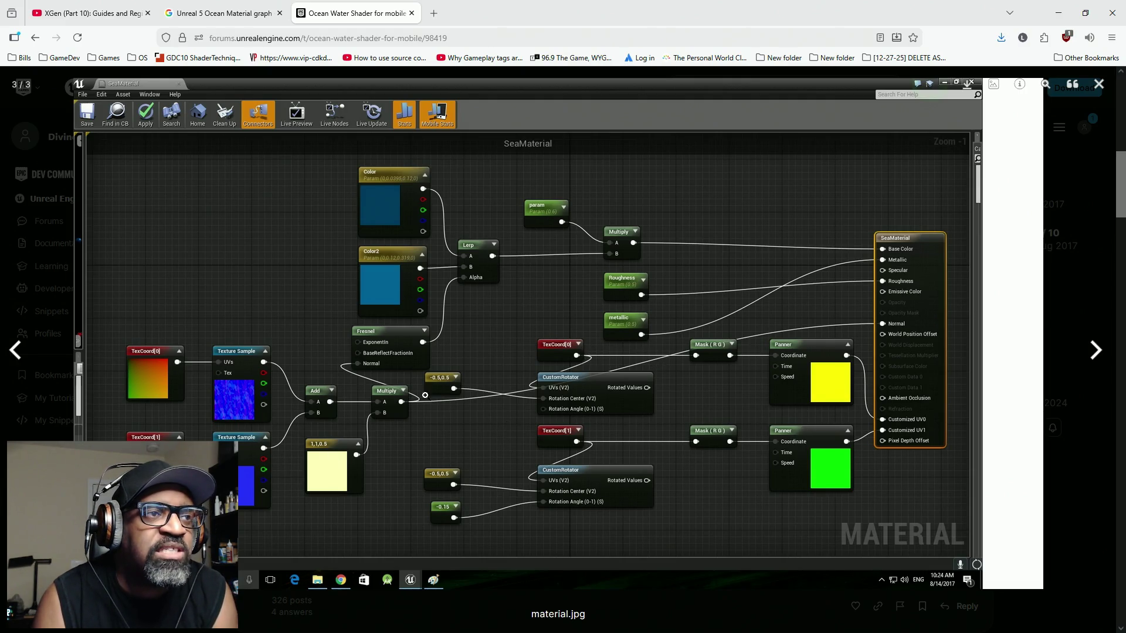
click(1100, 85)
scroll(518, 417, up, 5)
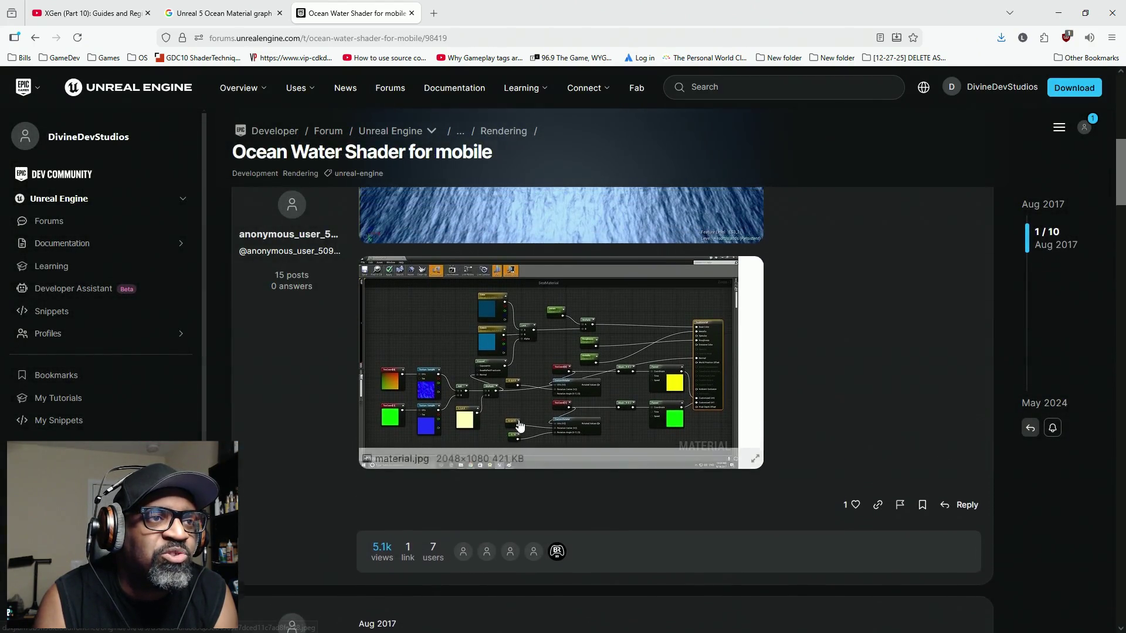
Preview water_from_close.jpg enlarged, then view the material.jpg SeaMaterial node graph full-size
click(588, 450)
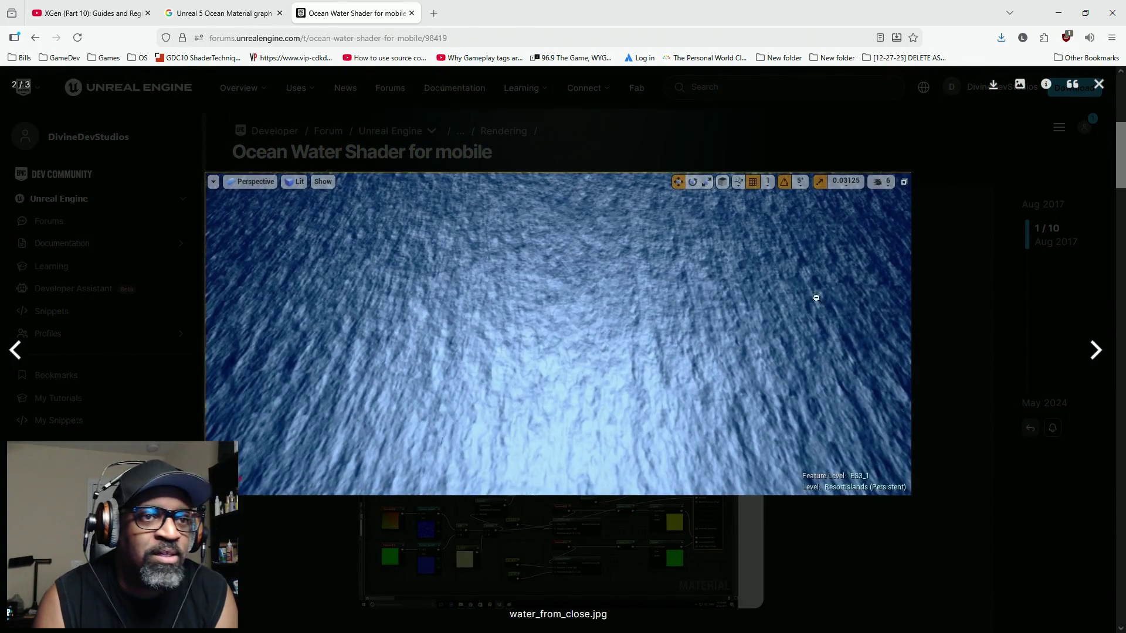
click(657, 157)
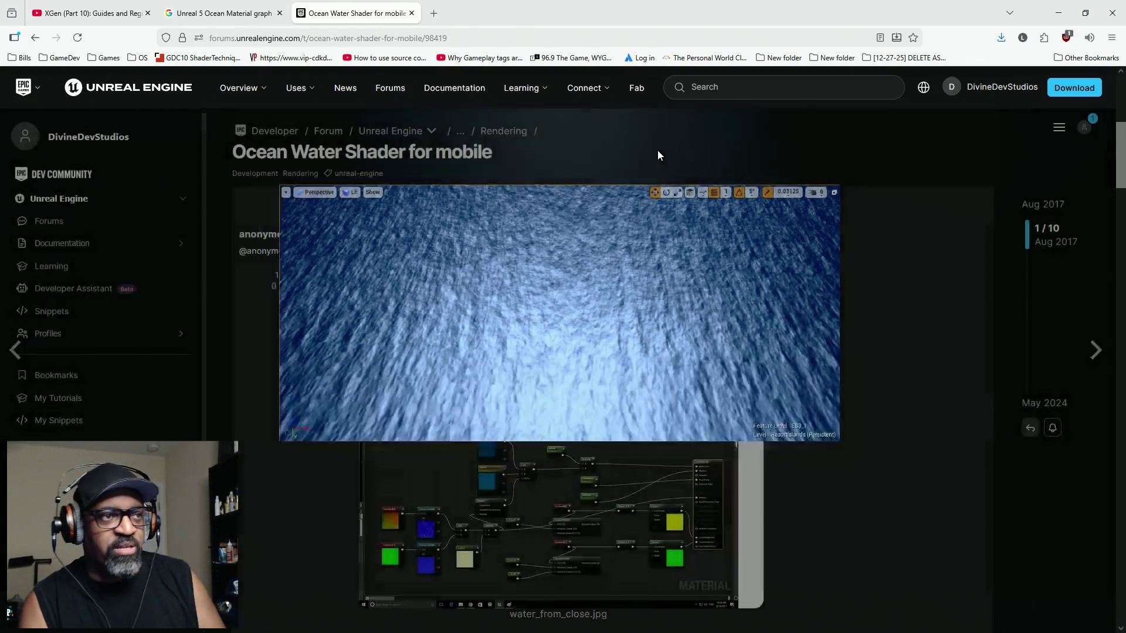
scroll(536, 323, down, 3)
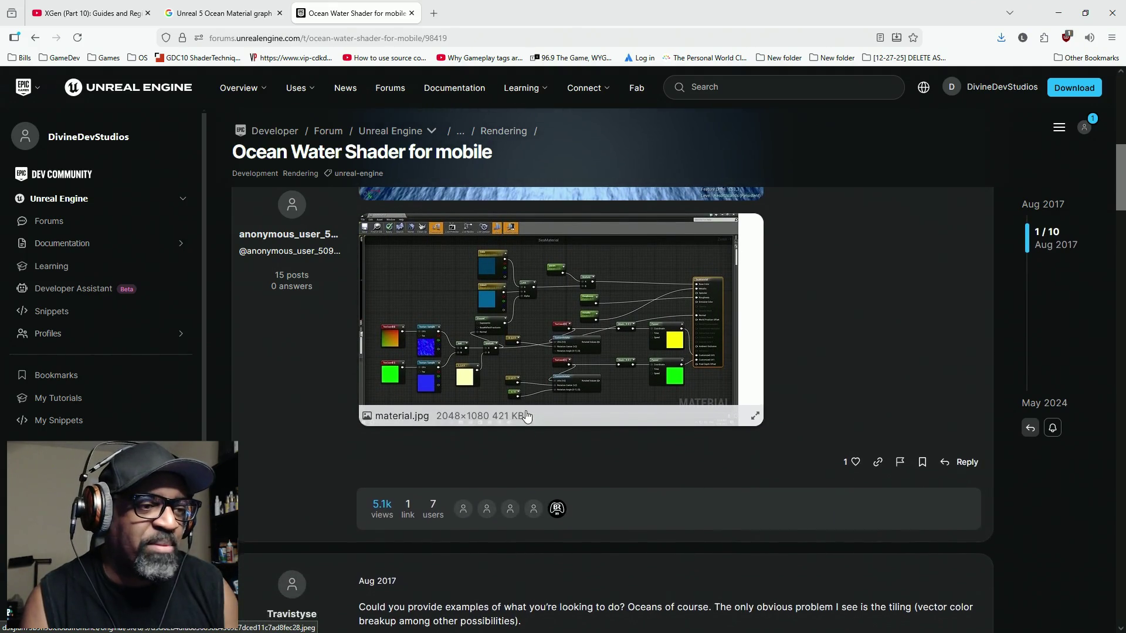
scroll(538, 324, up, 2)
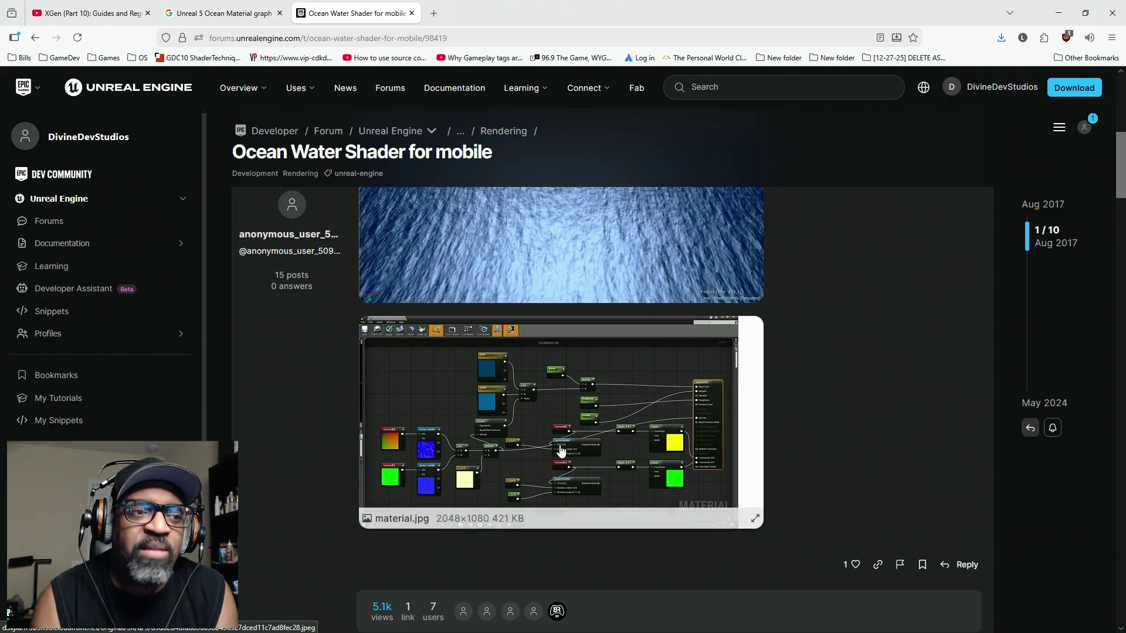
click(562, 448)
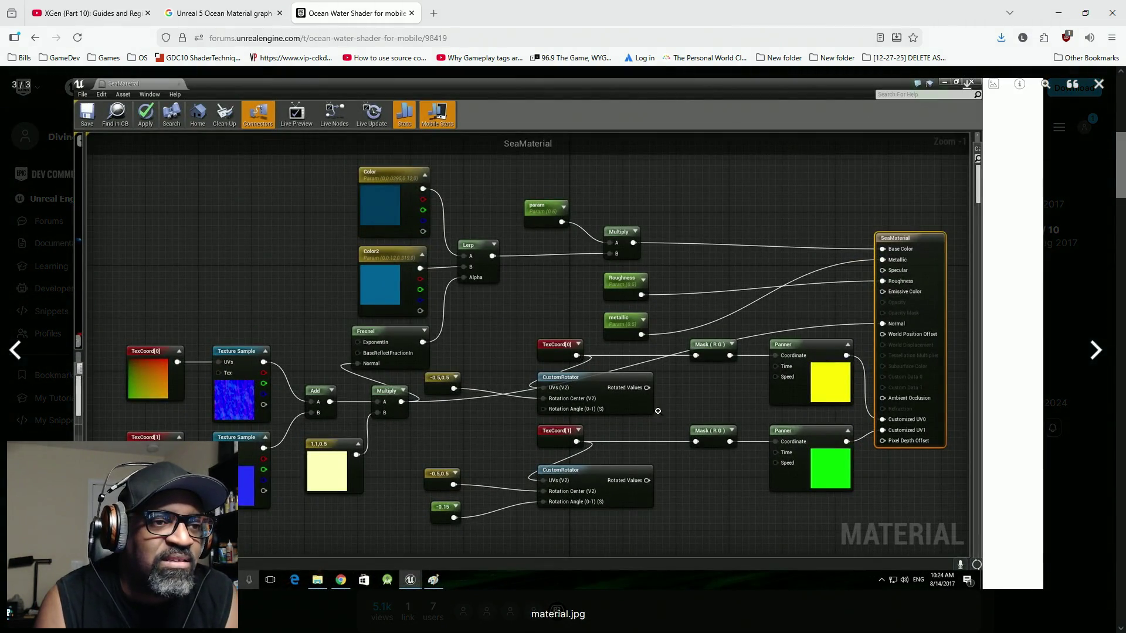
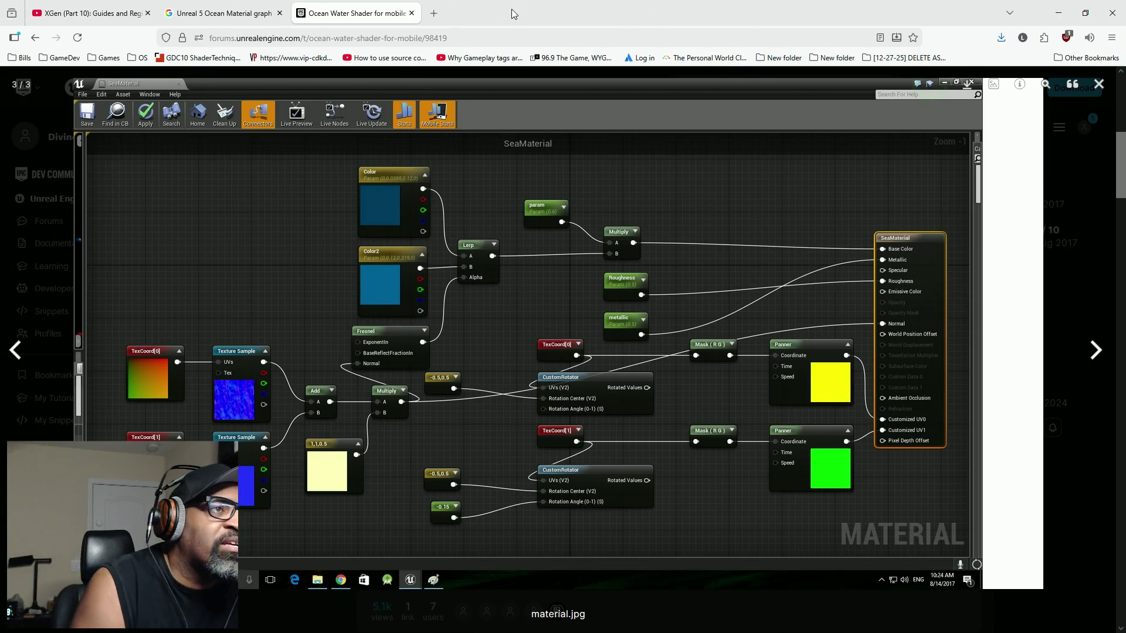
Leave the forum's ocean water material screenshot and bring the WordPad planning outline to the front
key(alt+Tab)
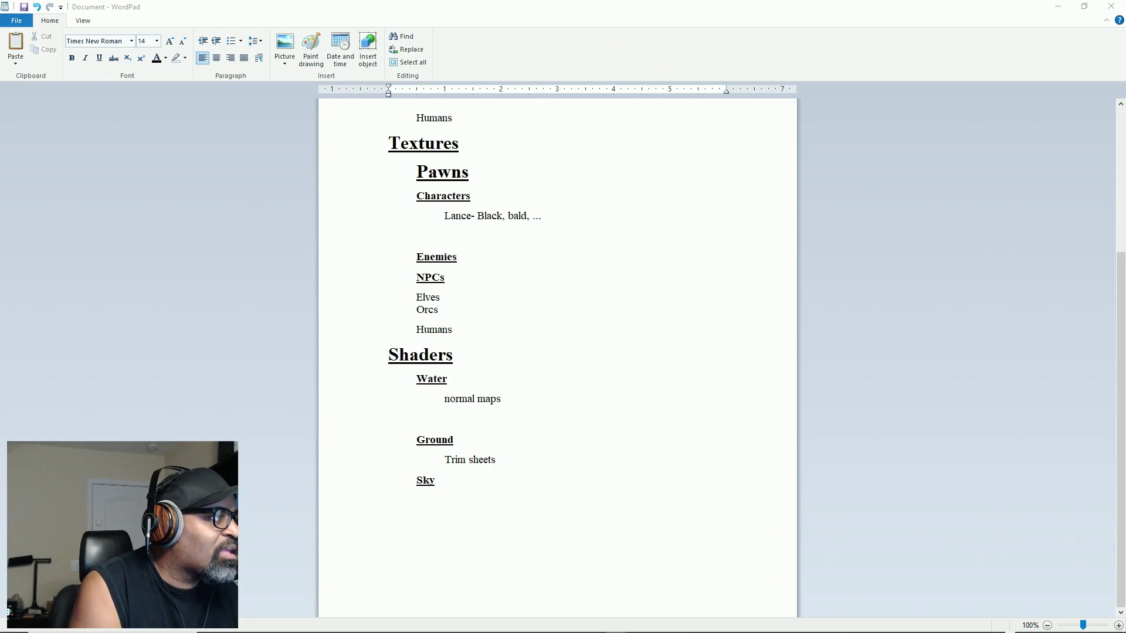
Go from the WordPad outline back to the 'Unreal 5 Billboards' Google Images results
key(alt+Tab)
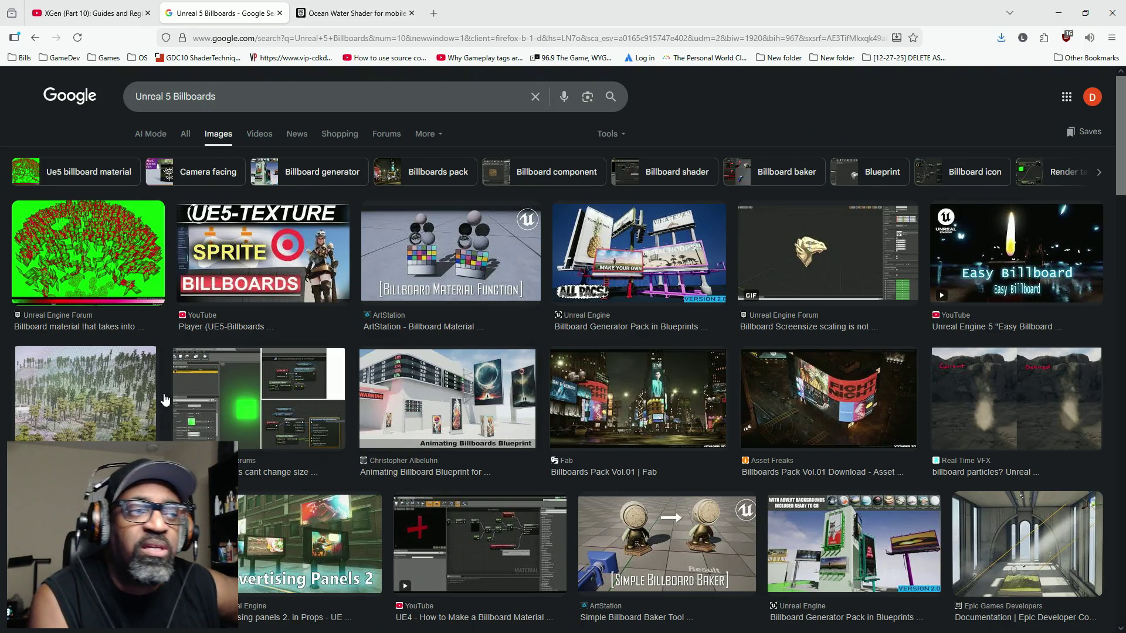
Preview the green forum result 'Billboard material that takes into account instance rotation?'
click(98, 256)
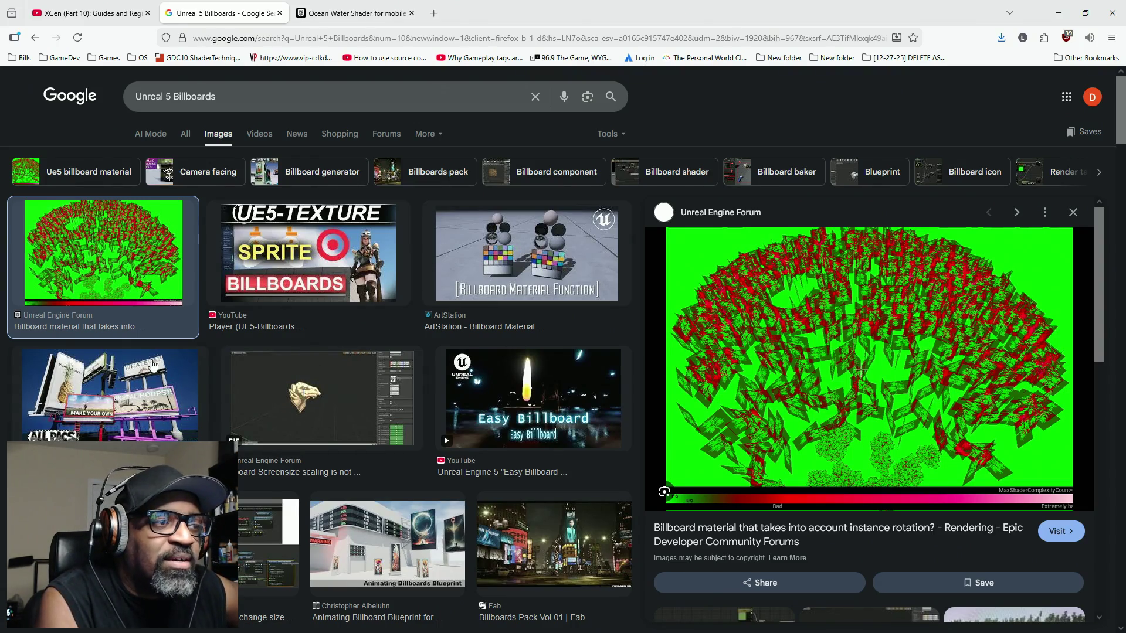
scroll(382, 358, down, 2)
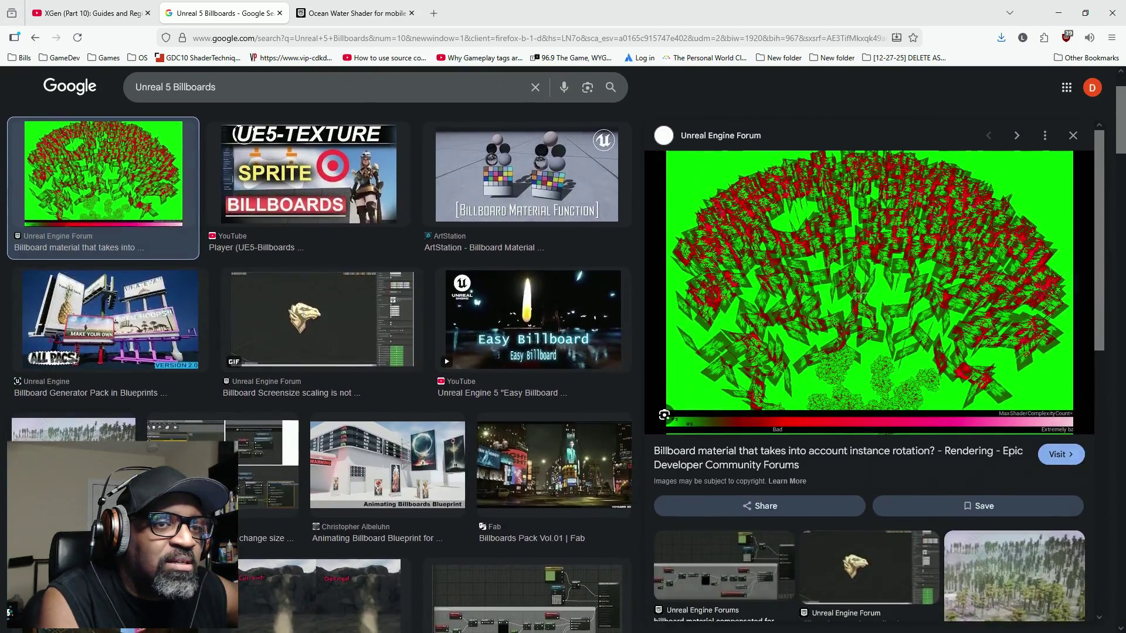
Preview the Reddit forest post 'Ugly billboards! Any tips on getting billboard Color to match trees'
click(1014, 575)
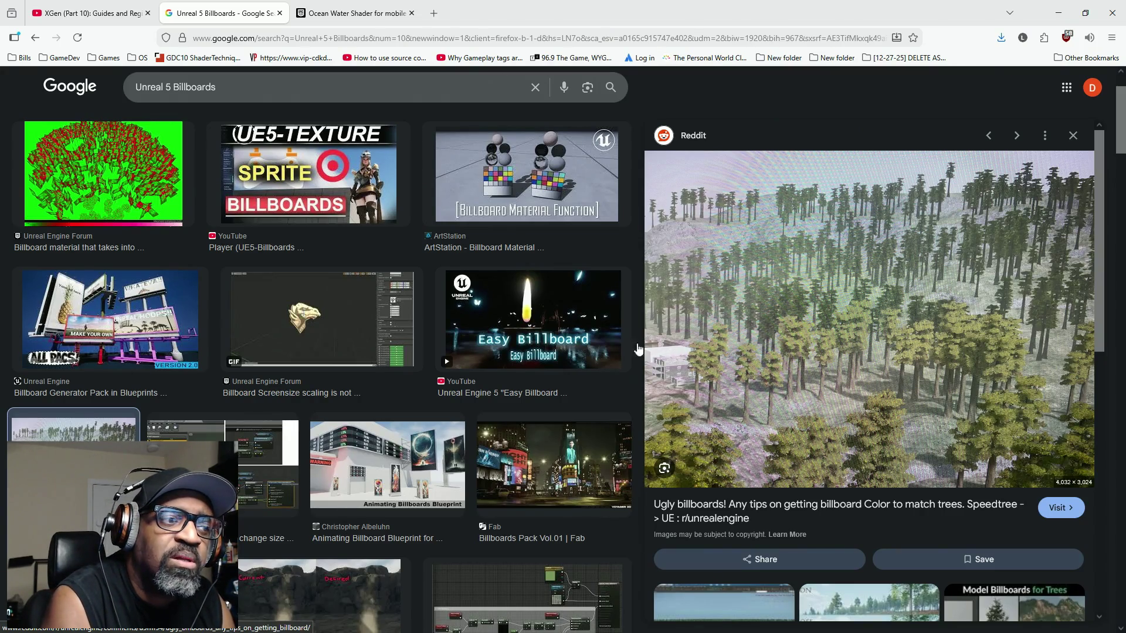
scroll(325, 455, down, 3)
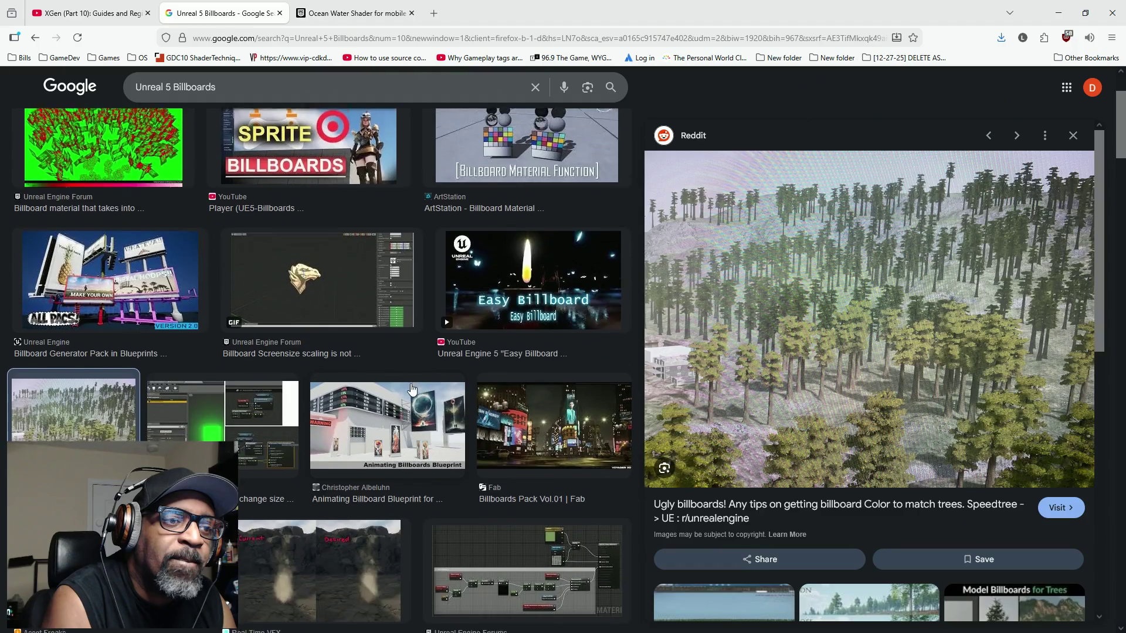
Compare previews of Billboards Pack Vol.01, the billboard size-change result and Animating Billboard Blueprint
click(551, 346)
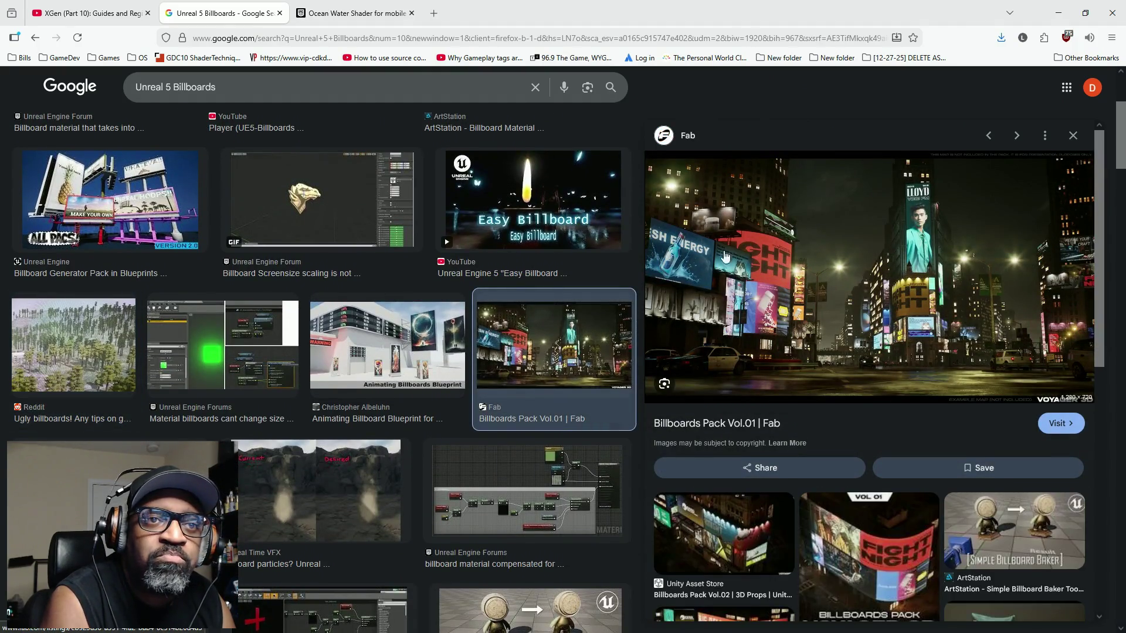
click(111, 326)
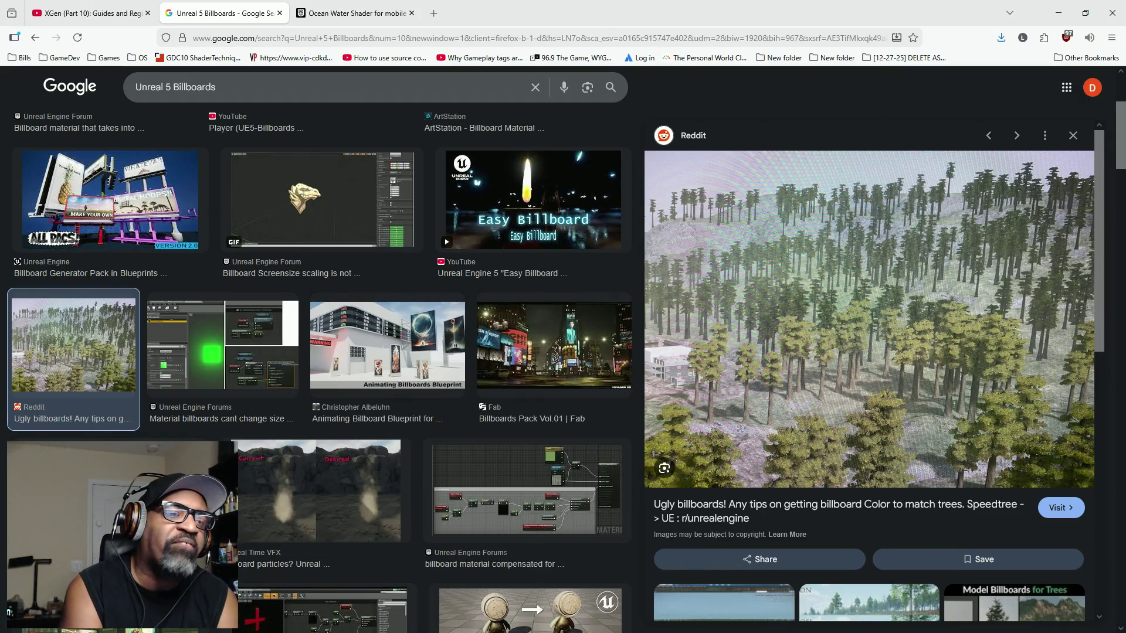
click(215, 353)
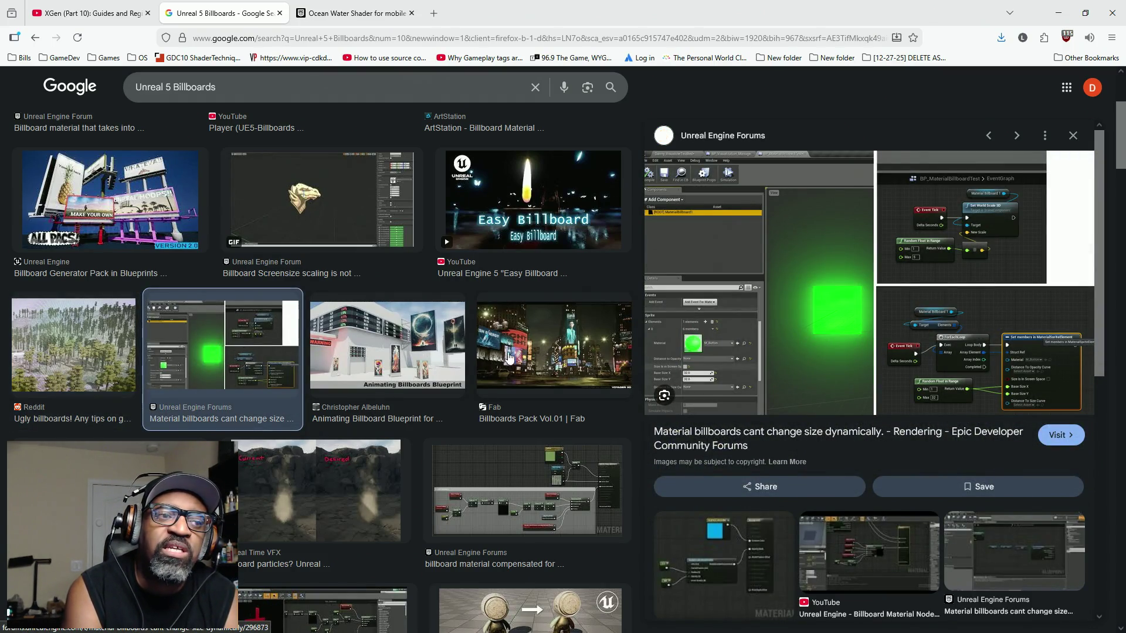
click(434, 362)
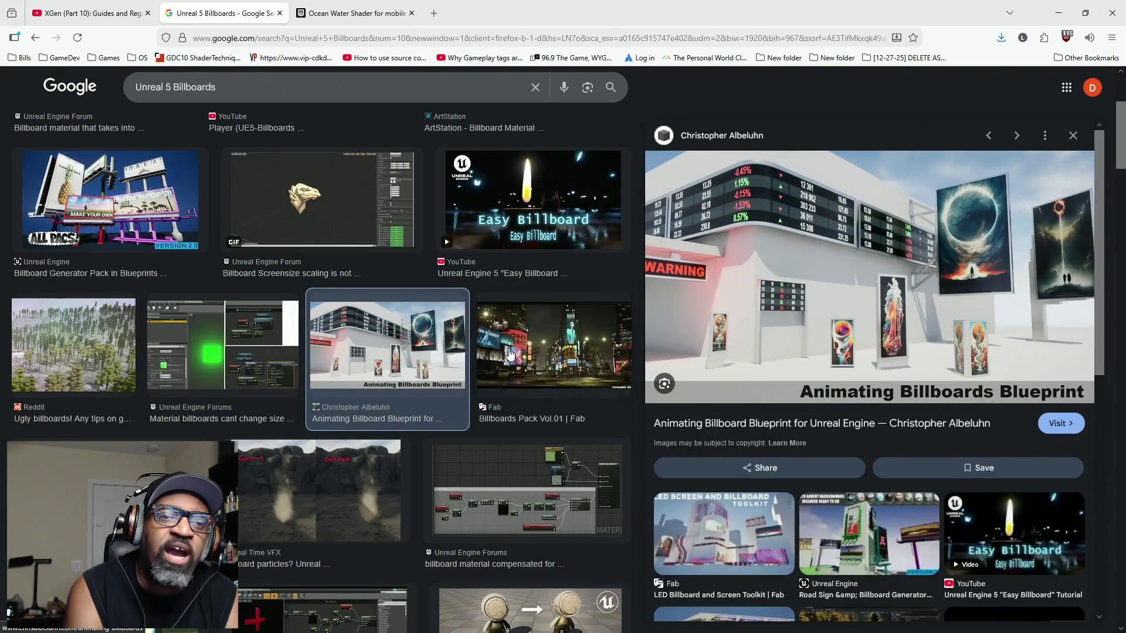
click(510, 355)
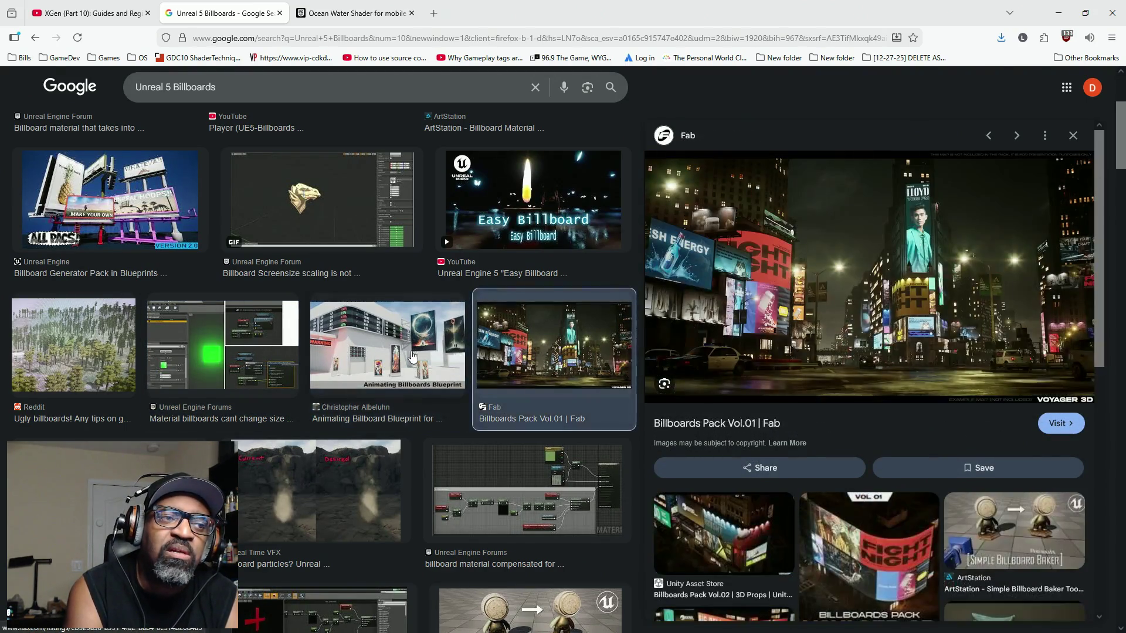
click(412, 356)
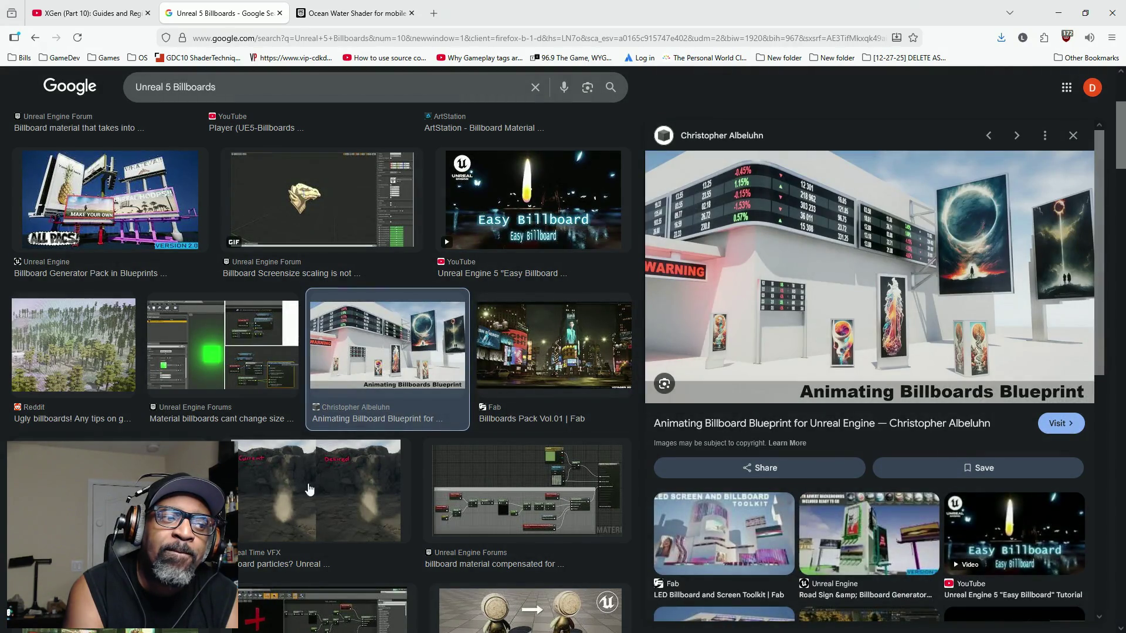
click(199, 495)
Preview the billboard particle shadows question, then 'billboard material compensated for object rotation?'
click(283, 496)
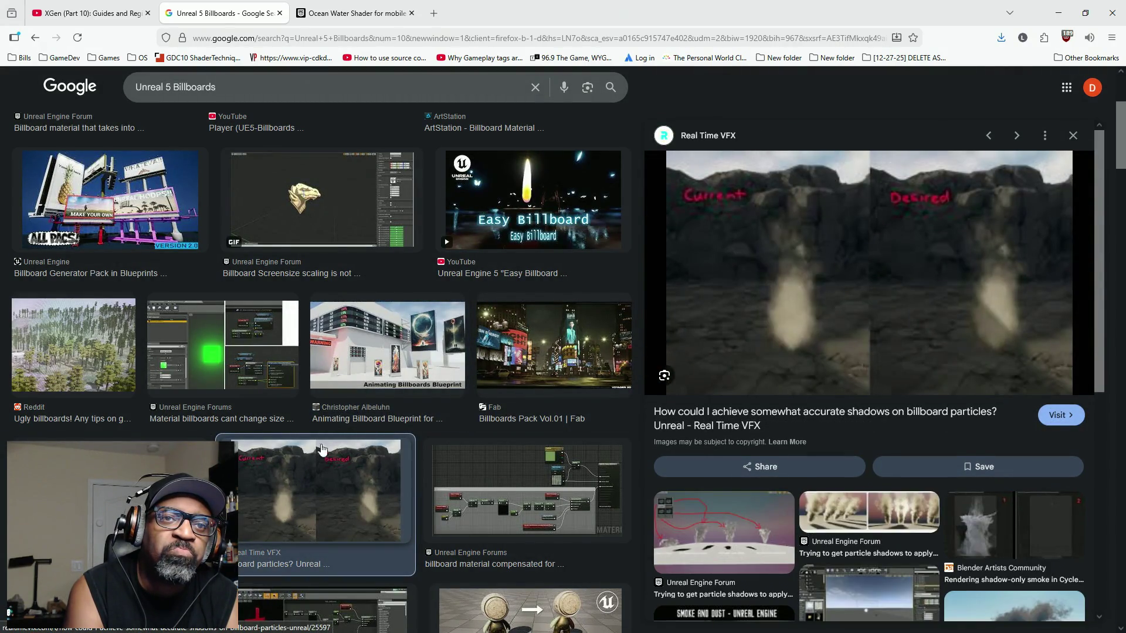
scroll(352, 330, down, 1)
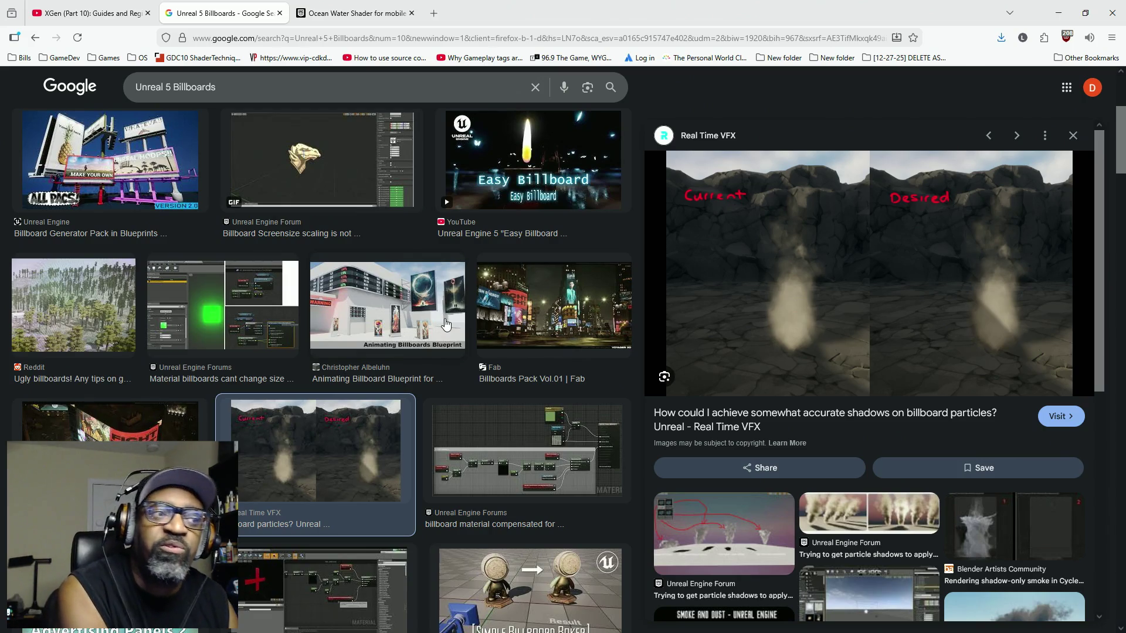
click(522, 430)
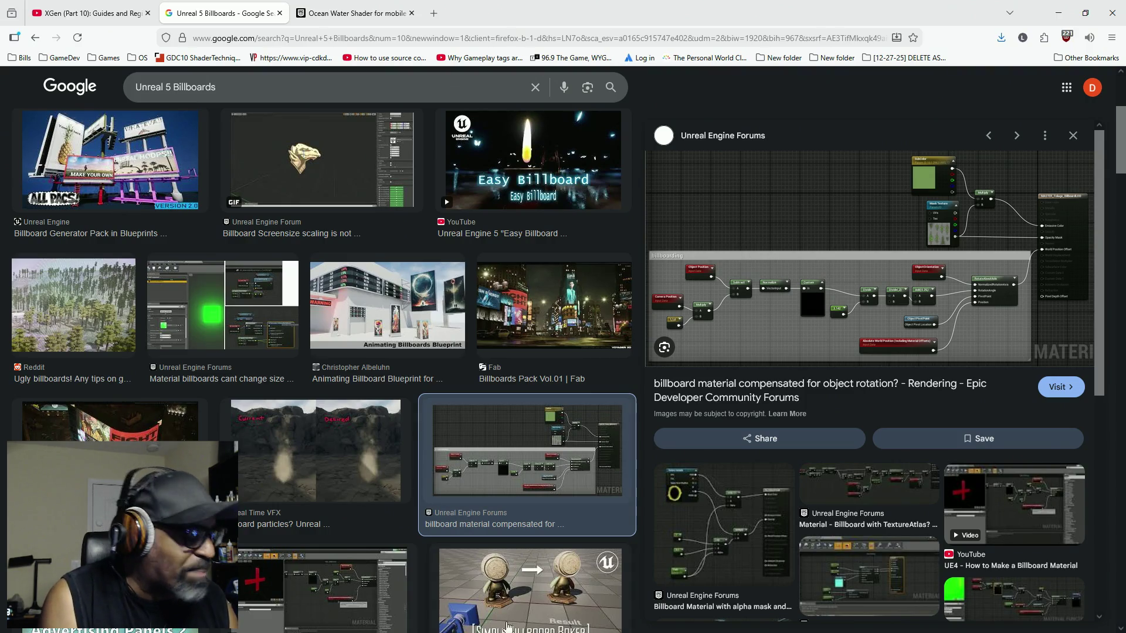
Open the Windows Start menu over Firefox to see the installed apps
key(super)
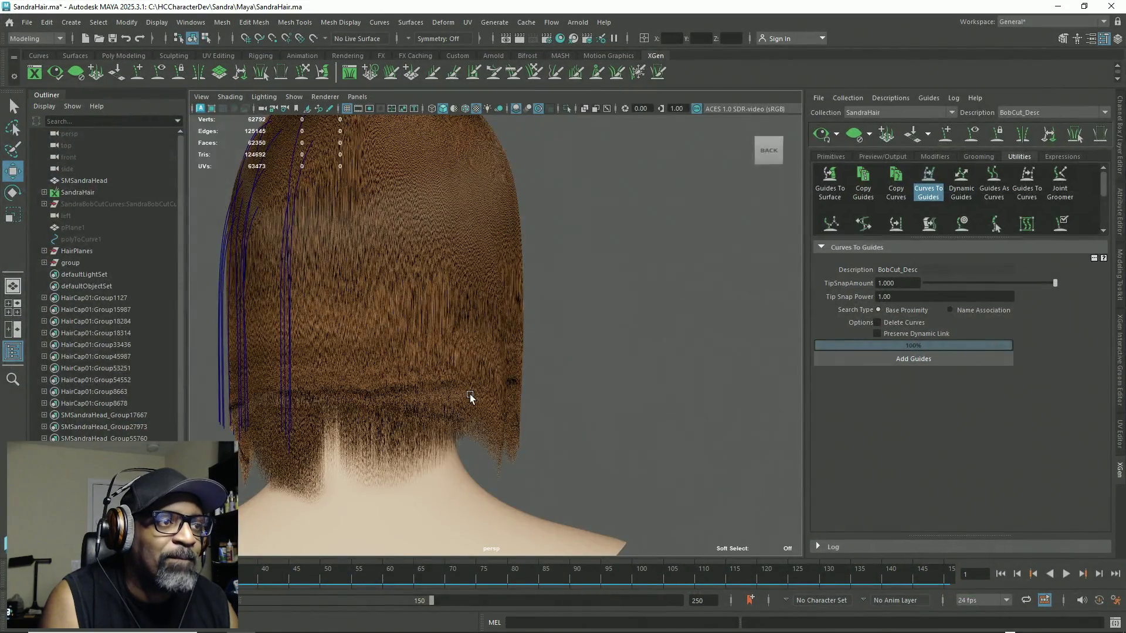
mouse_move(469, 394)
mouse_down()
mouse_move(510, 326)
mouse_move(359, 337)
mouse_move(417, 327)
mouse_up()
scroll(578, 316, down, 3)
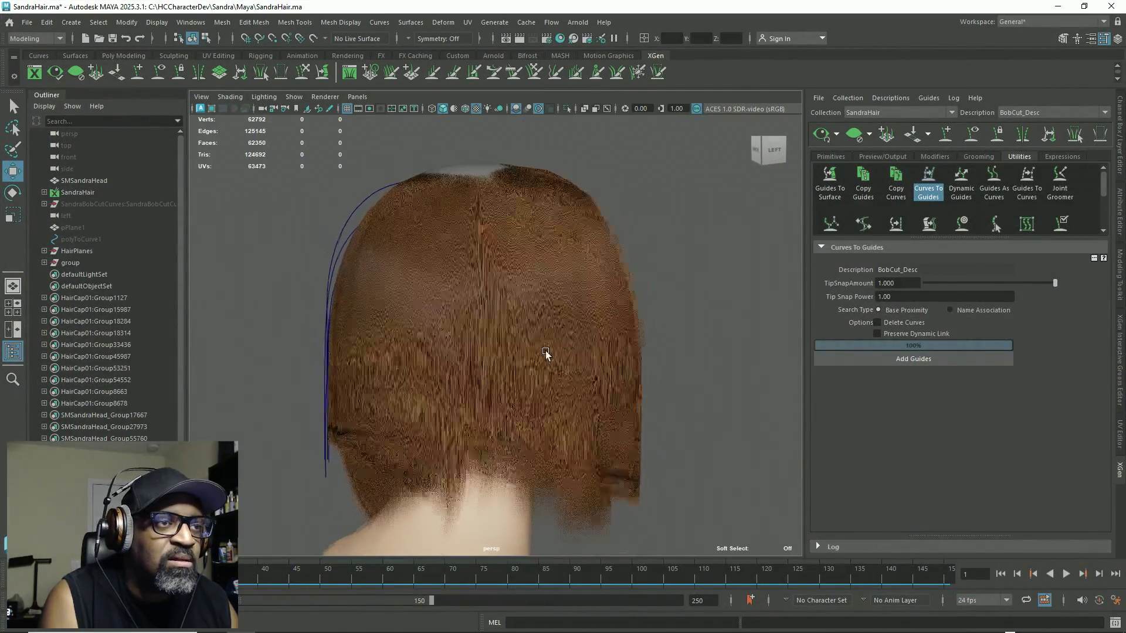
mouse_move(515, 346)
mouse_down()
mouse_move(565, 364)
mouse_move(554, 340)
mouse_move(596, 251)
mouse_move(535, 259)
mouse_move(438, 225)
mouse_move(352, 251)
mouse_move(485, 261)
mouse_up()
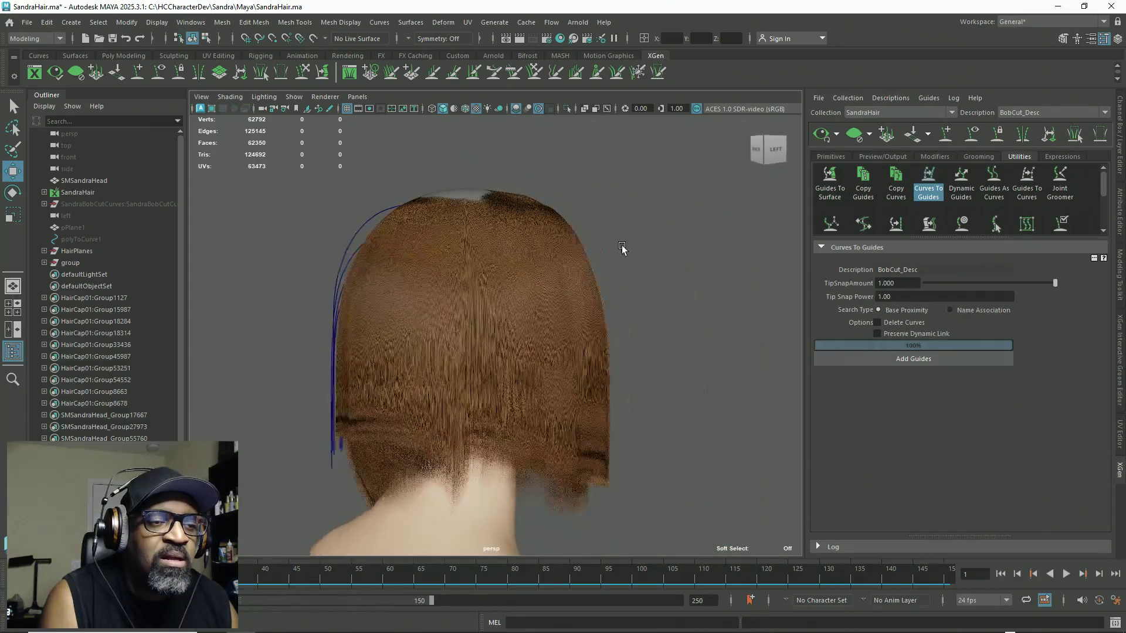
mouse_move(598, 326)
mouse_down()
mouse_move(598, 300)
mouse_move(533, 276)
mouse_move(548, 312)
mouse_move(609, 317)
mouse_move(606, 295)
mouse_move(393, 271)
mouse_move(454, 281)
mouse_move(518, 322)
mouse_move(386, 330)
mouse_up()
mouse_move(505, 334)
mouse_down()
mouse_move(385, 359)
mouse_move(530, 357)
mouse_up()
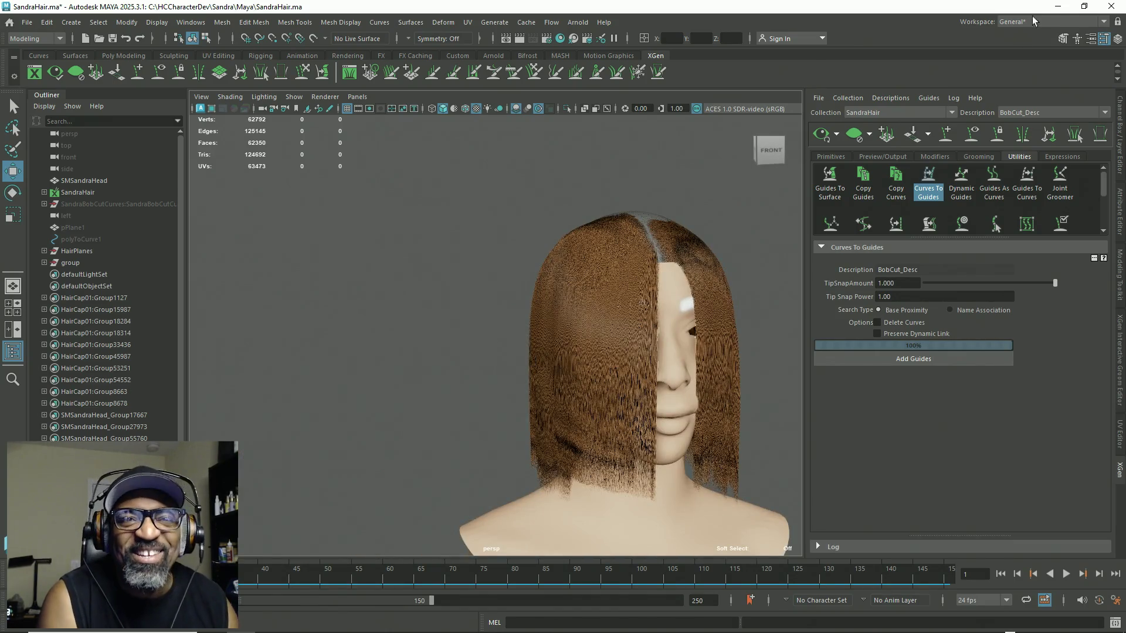
click(1058, 7)
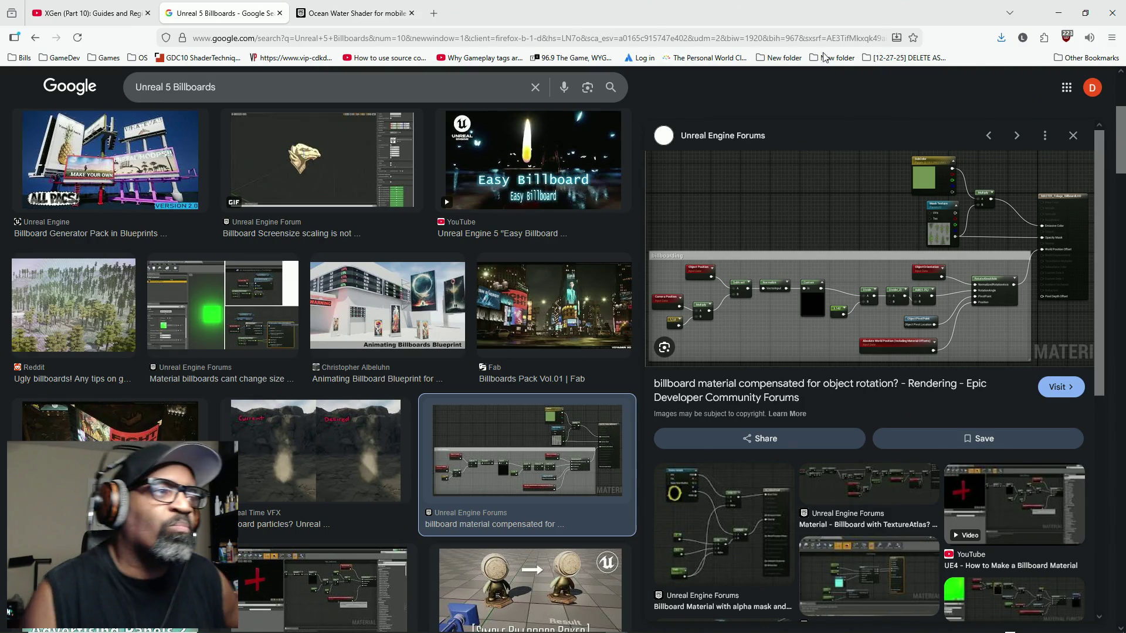
Replace 'Billboards' in the Google search query with 'Texture Bombing'
drag(216, 87, 173, 87)
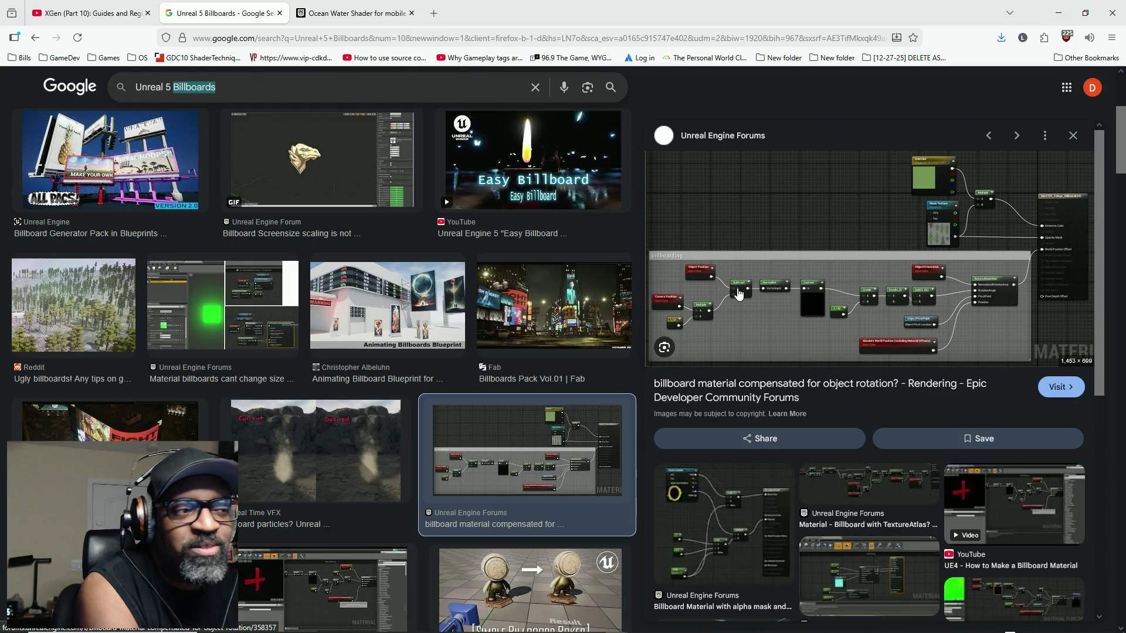
text(T)
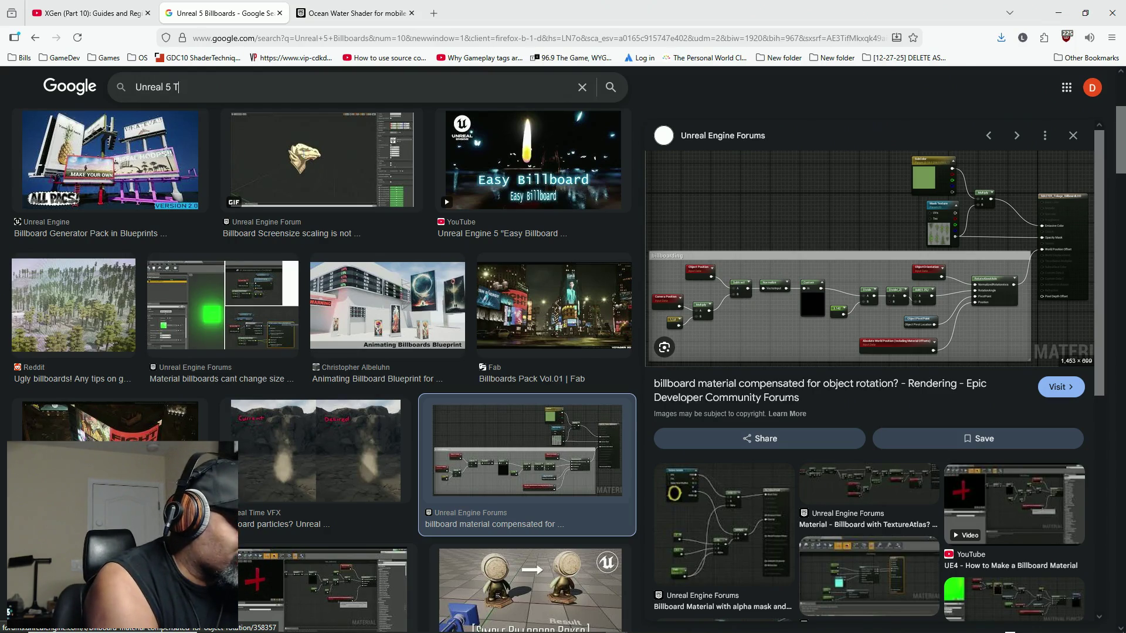
text(exture Bombing)
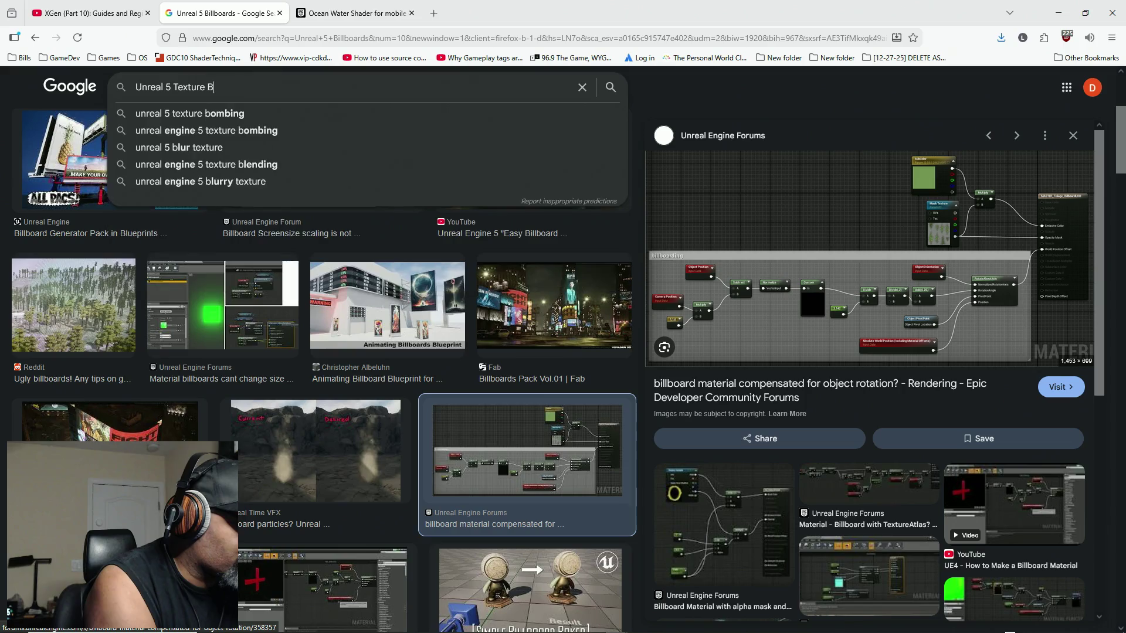
Run the Google Images search for 'Unreal 5 Texture Bombing'
key(Return)
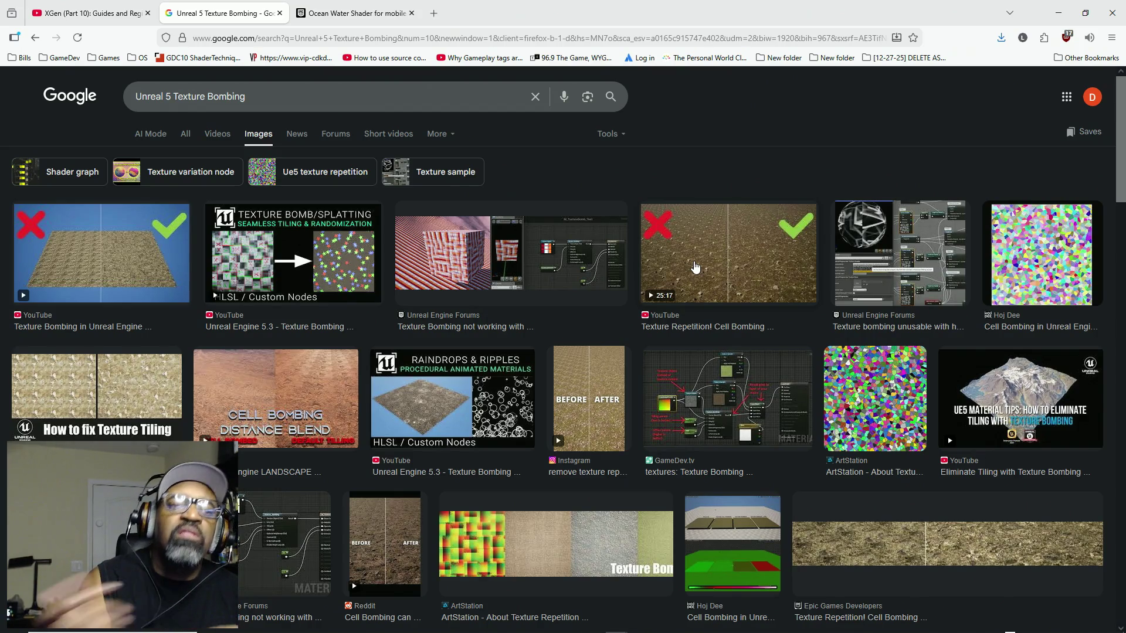
Preview the Unreal Engine Forums post on texture bombing with landscape materials
click(541, 258)
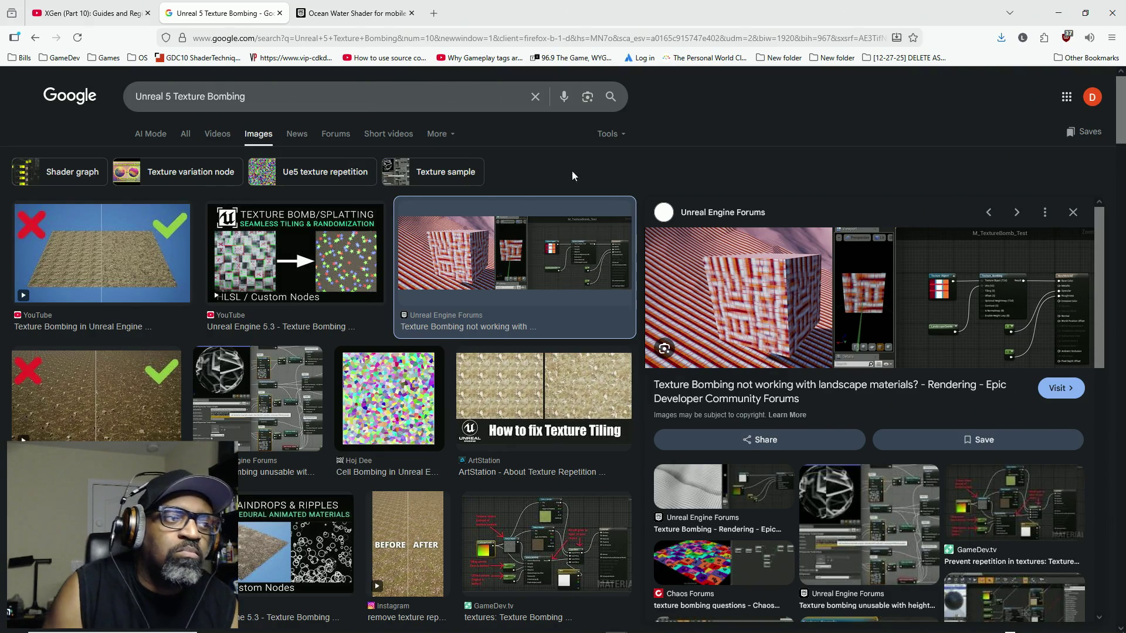
Preview the 'Unreal Engine 5.3 - Texture Bombing' video, then the landscape texture-bombing forum post
click(296, 328)
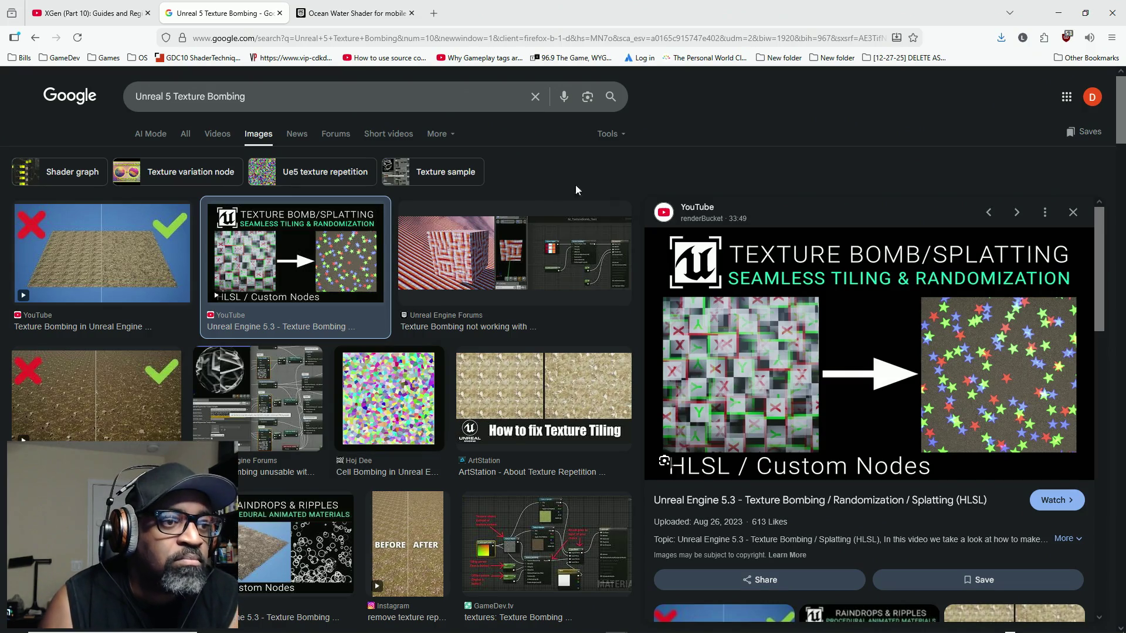
scroll(576, 190, down, 1)
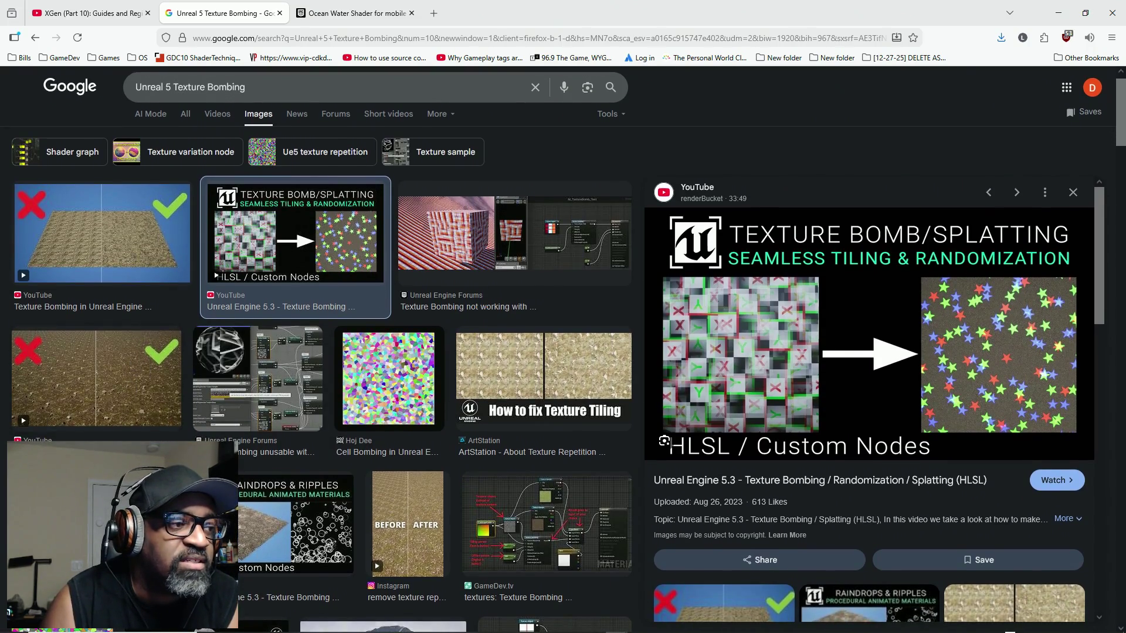
key(Left)
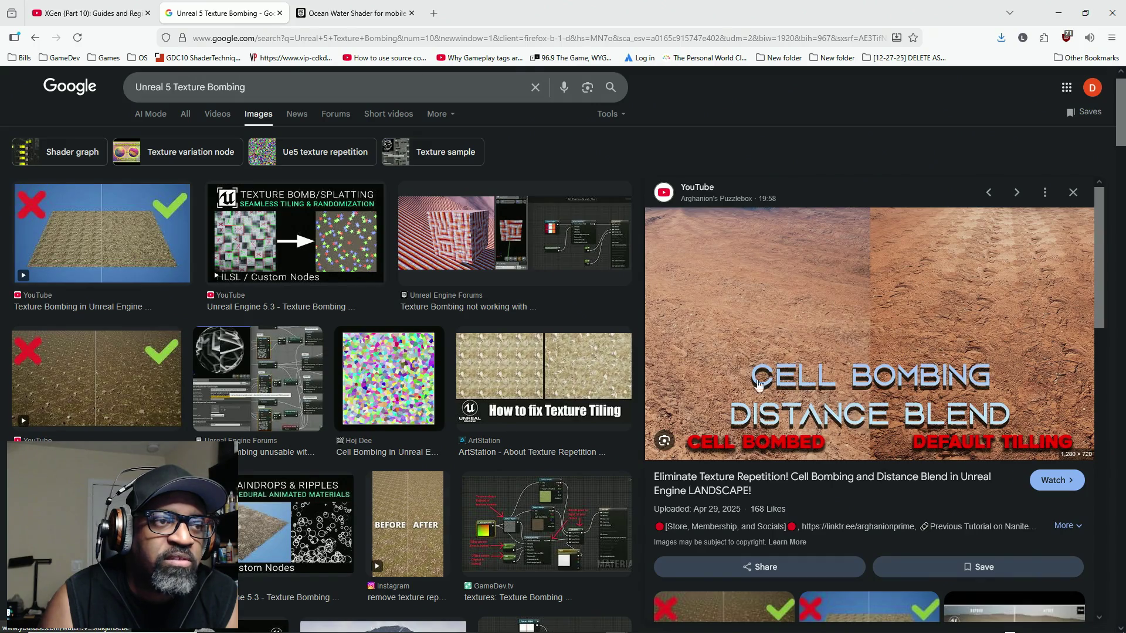
click(579, 234)
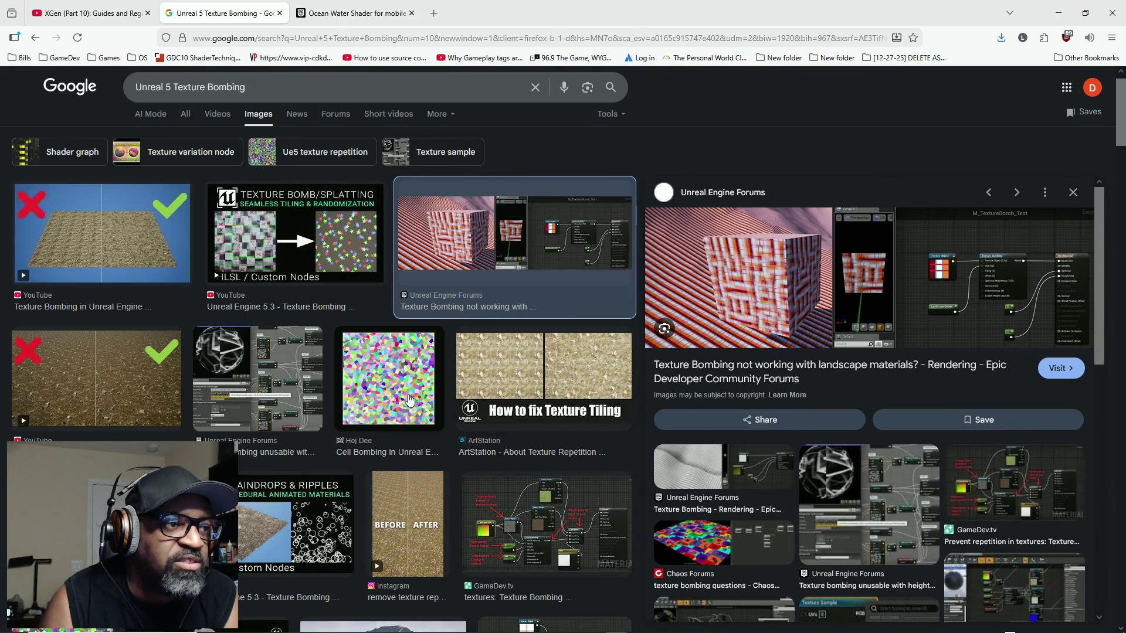
Enlarge the forum's texture-bombing node graph, then preview the 'No More Texture Repetition! Cell Bombing' video
scroll(557, 510, down, 3)
click(561, 541)
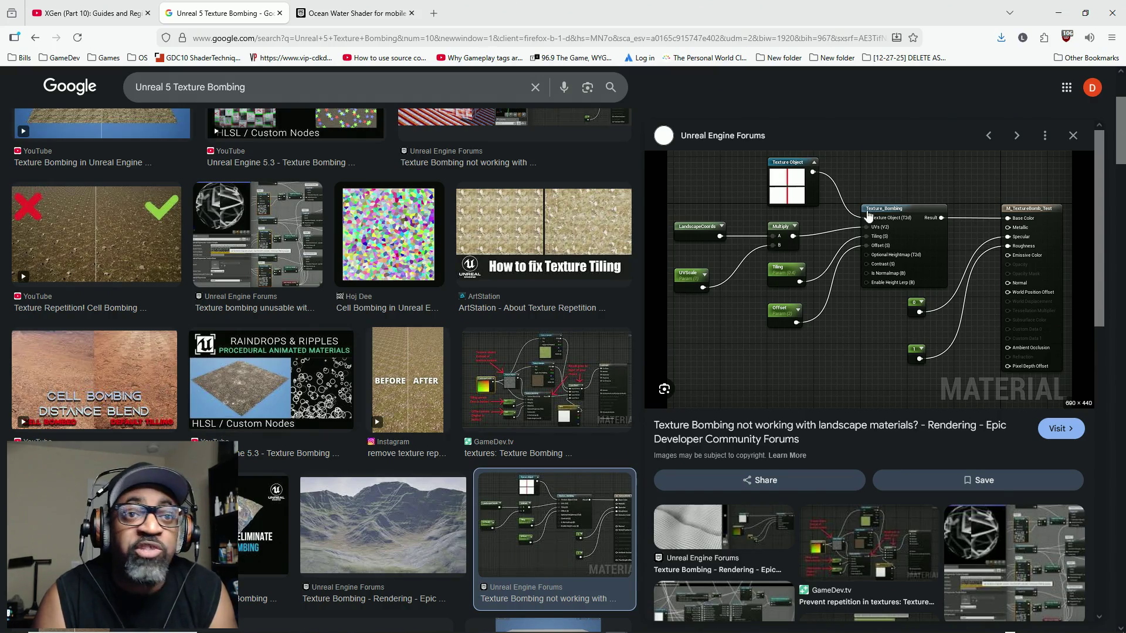
click(141, 240)
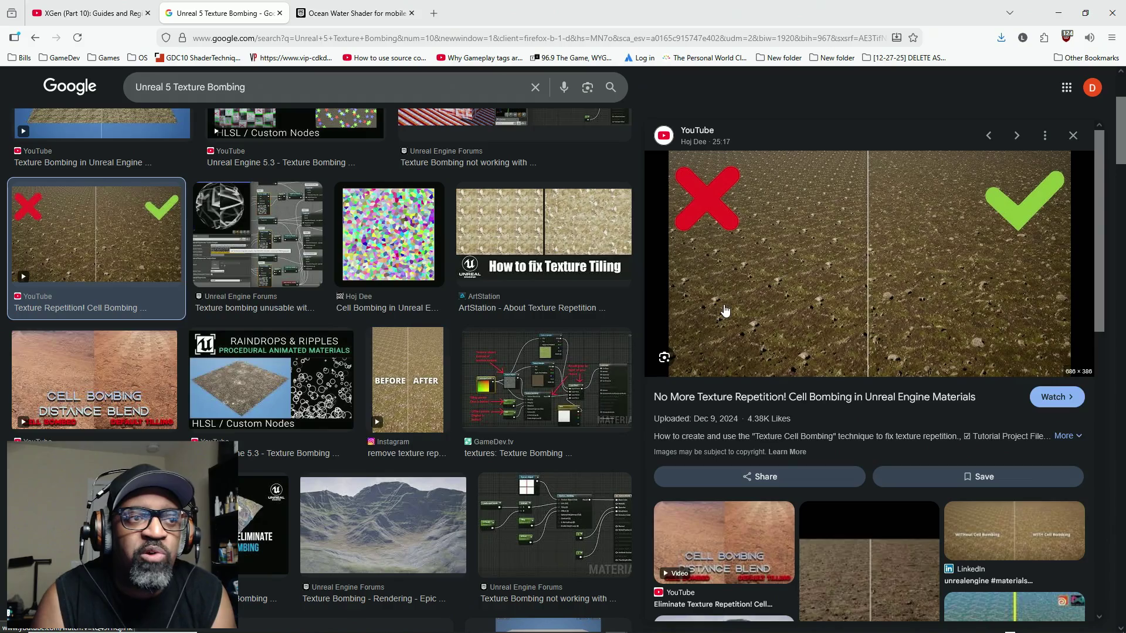
scroll(282, 431, up, 3)
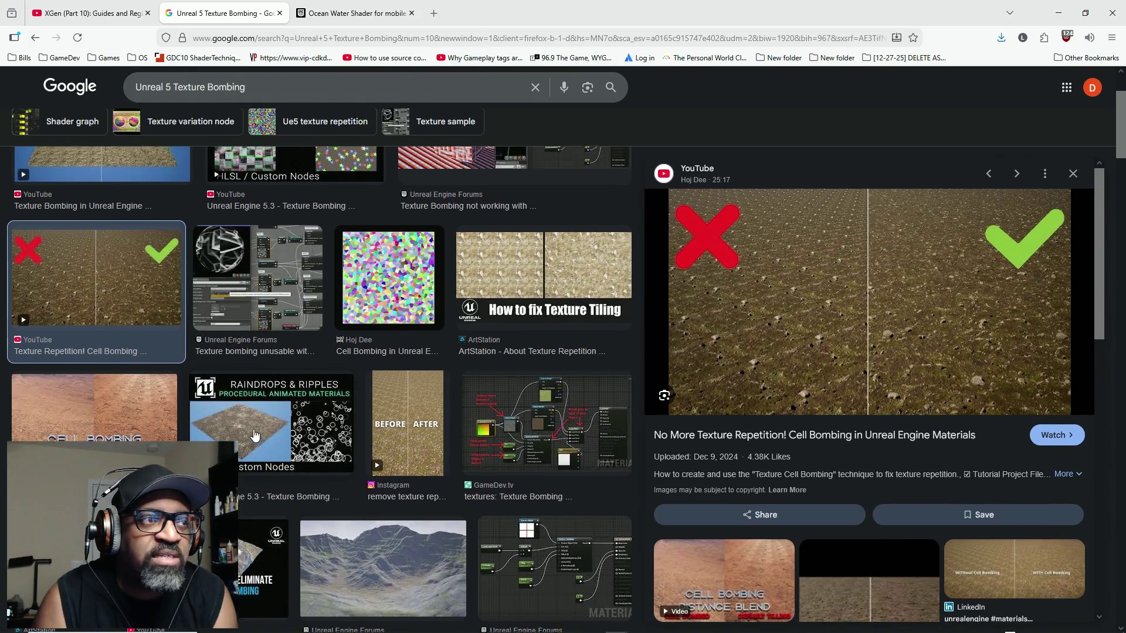
scroll(283, 432, up, 2)
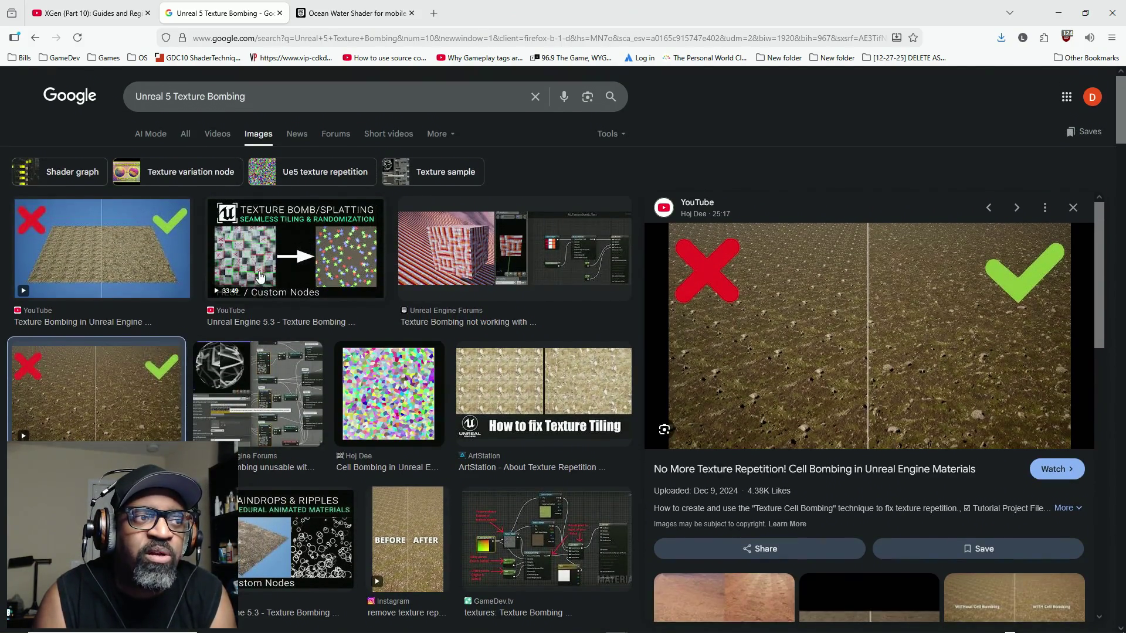
click(295, 252)
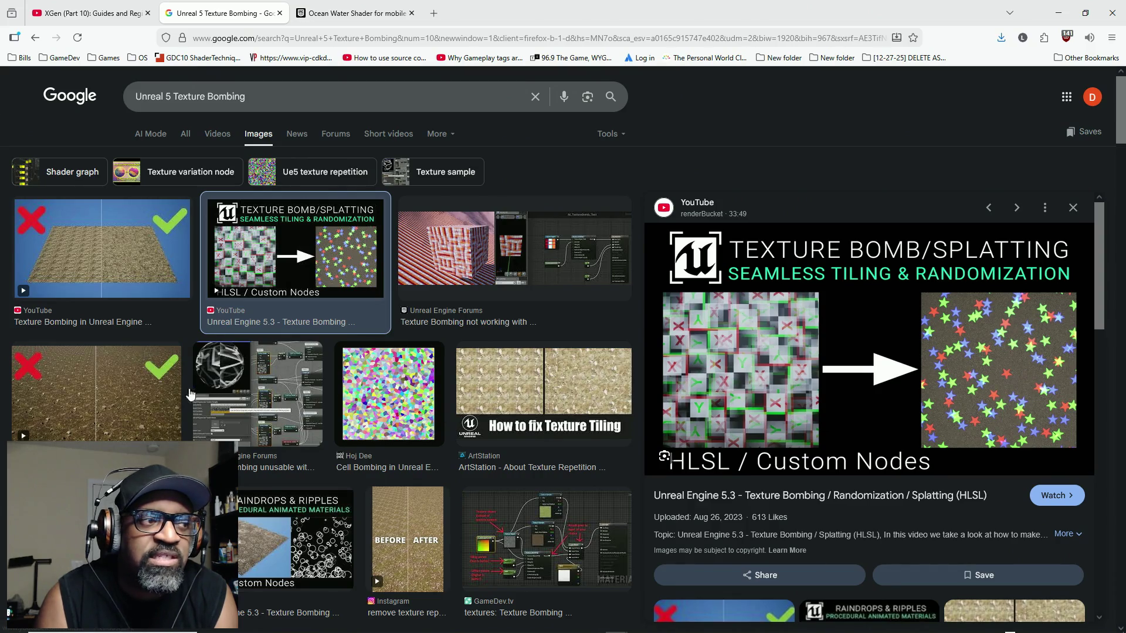
click(122, 397)
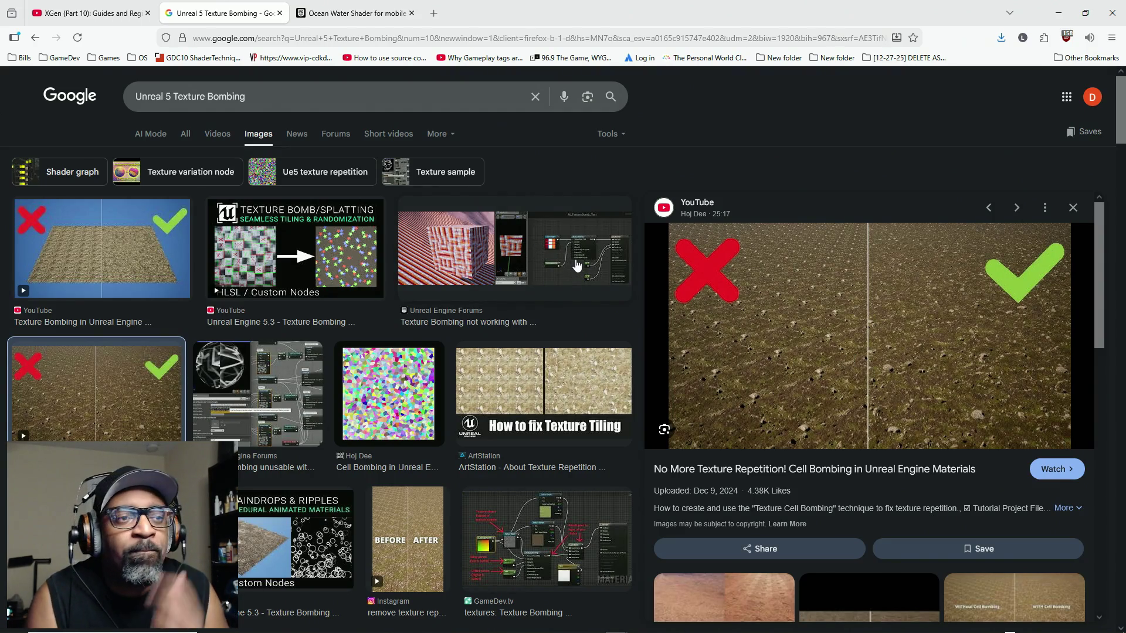
click(578, 265)
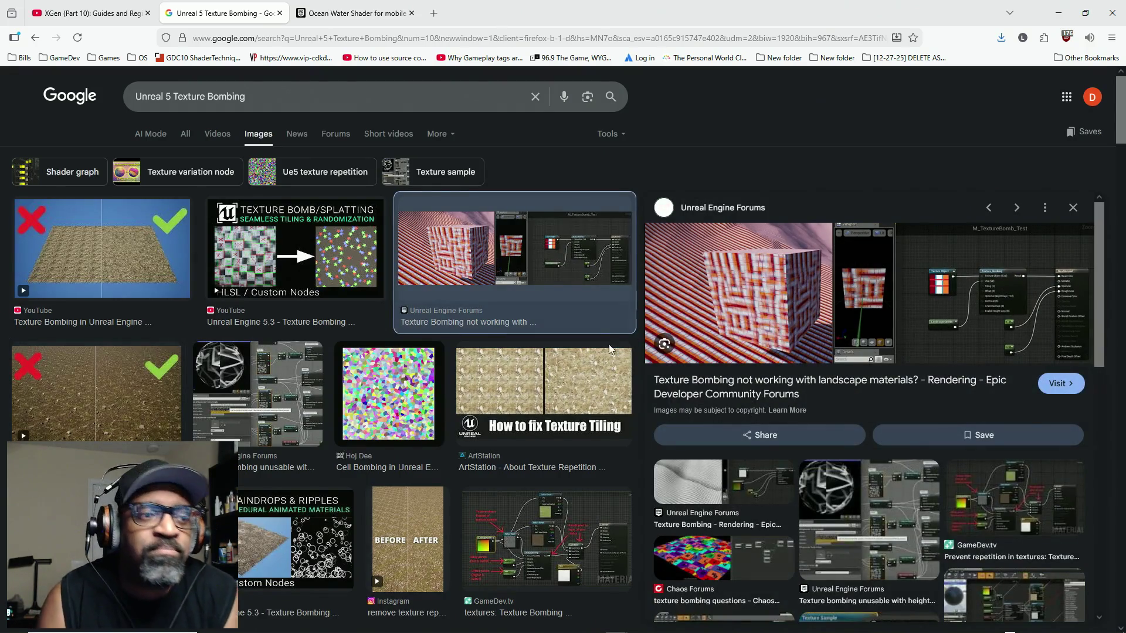
Preview the Texture_Bombing node graph from the 'Texture Bombing not working with landscape materials?' forum post
scroll(459, 449, down, 2)
scroll(459, 449, down, 2)
click(554, 446)
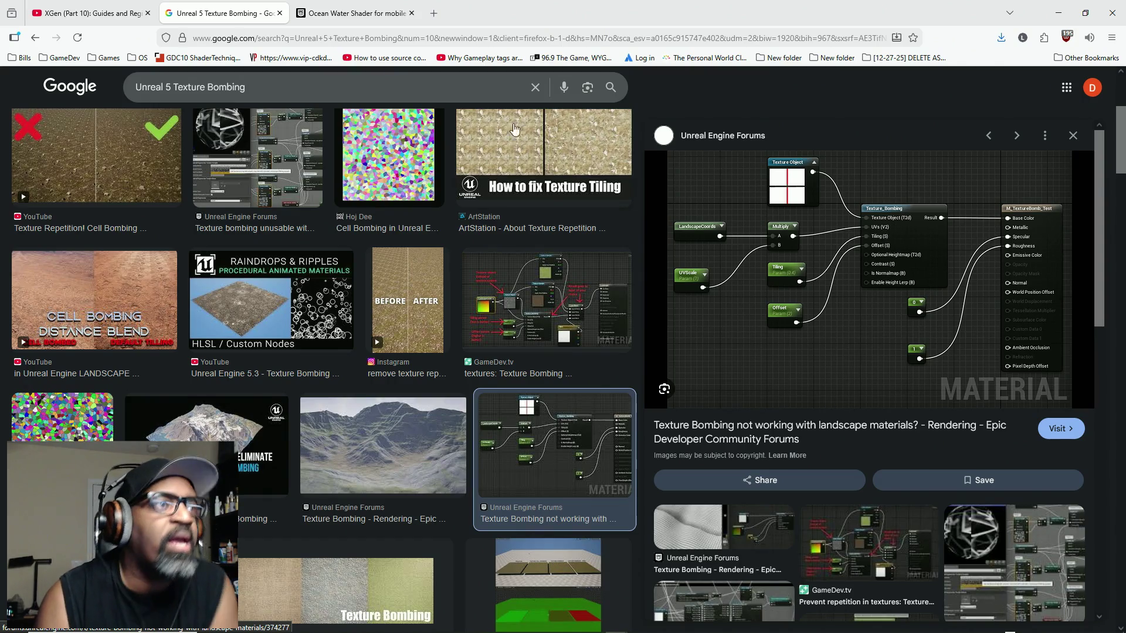
Search images for 'Unreal 5 Landscape Layers' and preview the Non-Destructive Landscape Layers painting guide
drag(174, 87, 337, 99)
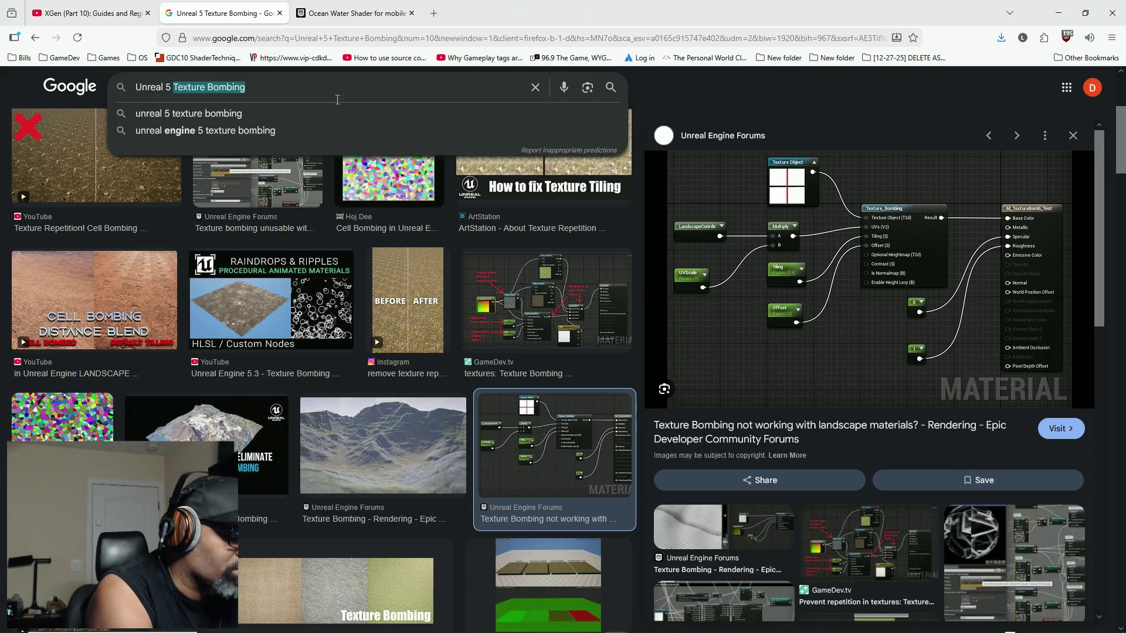
text(Landscape Layers)
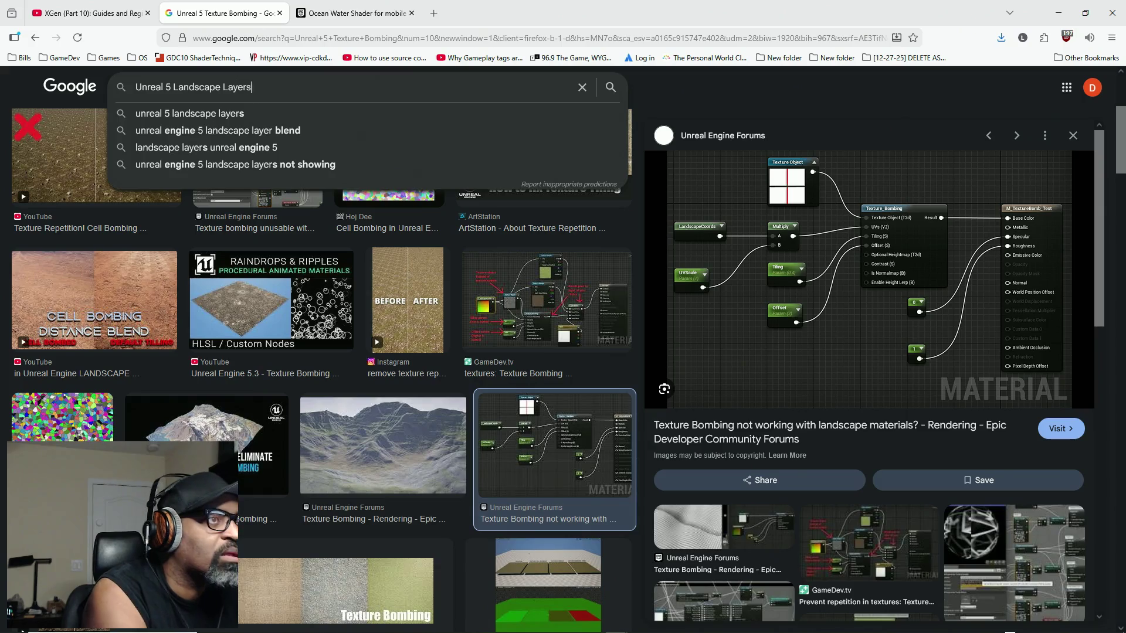
key(Return)
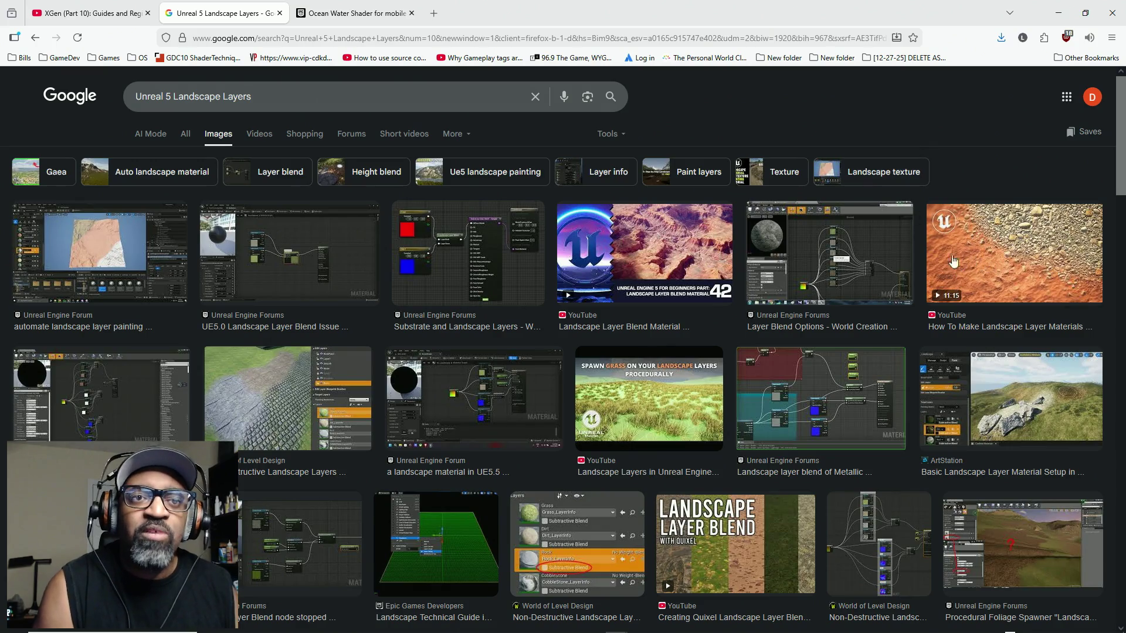
click(245, 396)
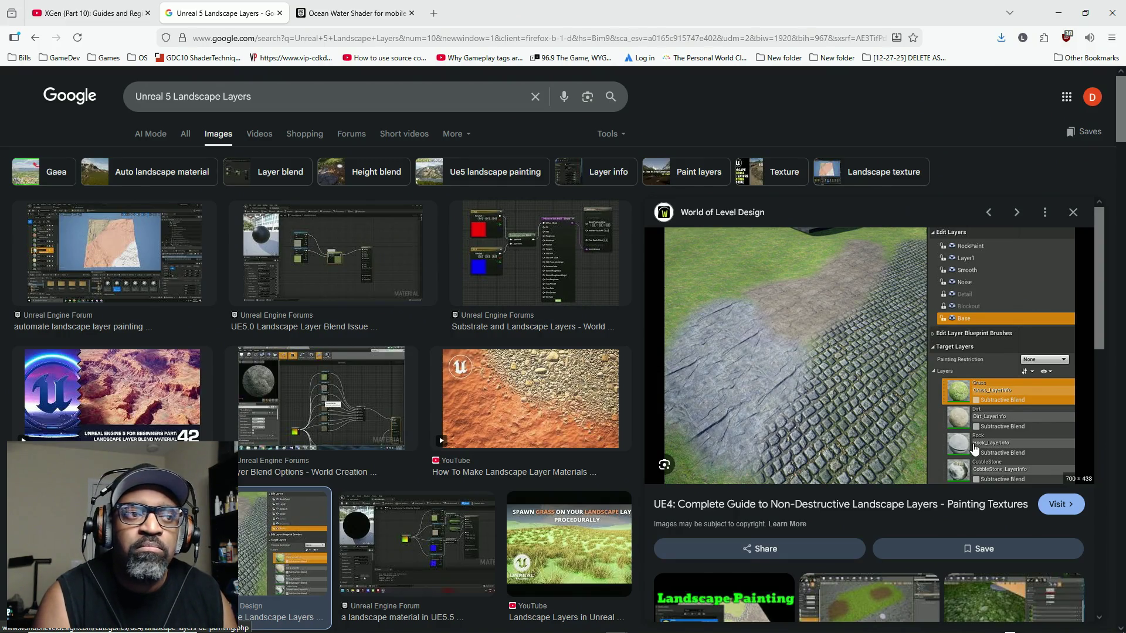
Preview the layers-not-showing, adding-layers and Metallic layer-blend posts, ending on the World of Level Design guide
click(407, 548)
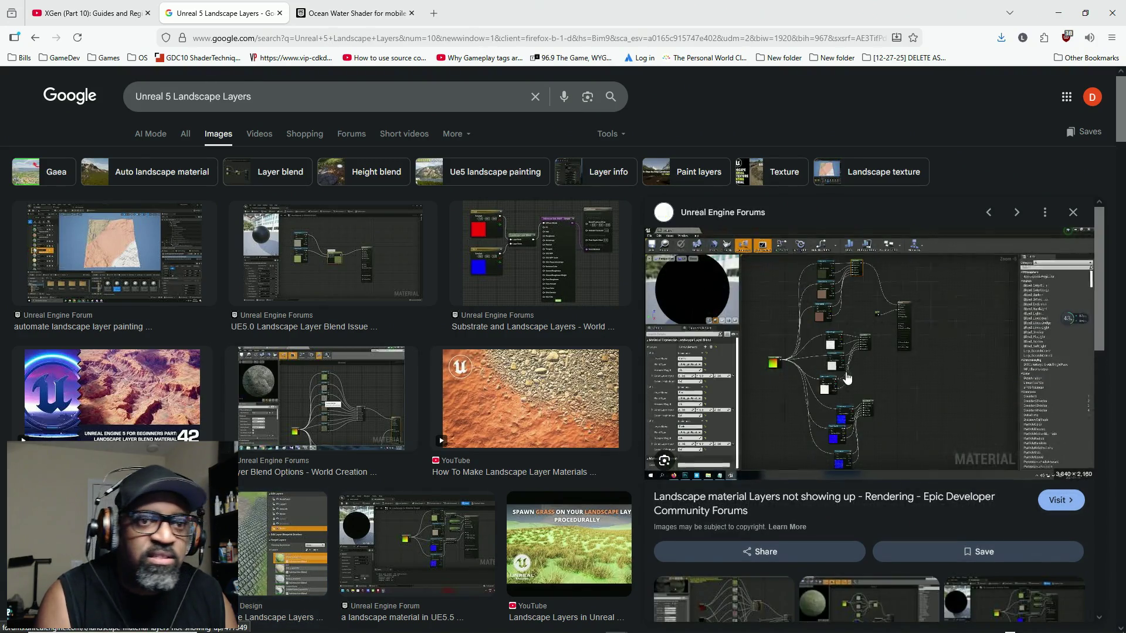
scroll(428, 404, down, 2)
click(428, 404)
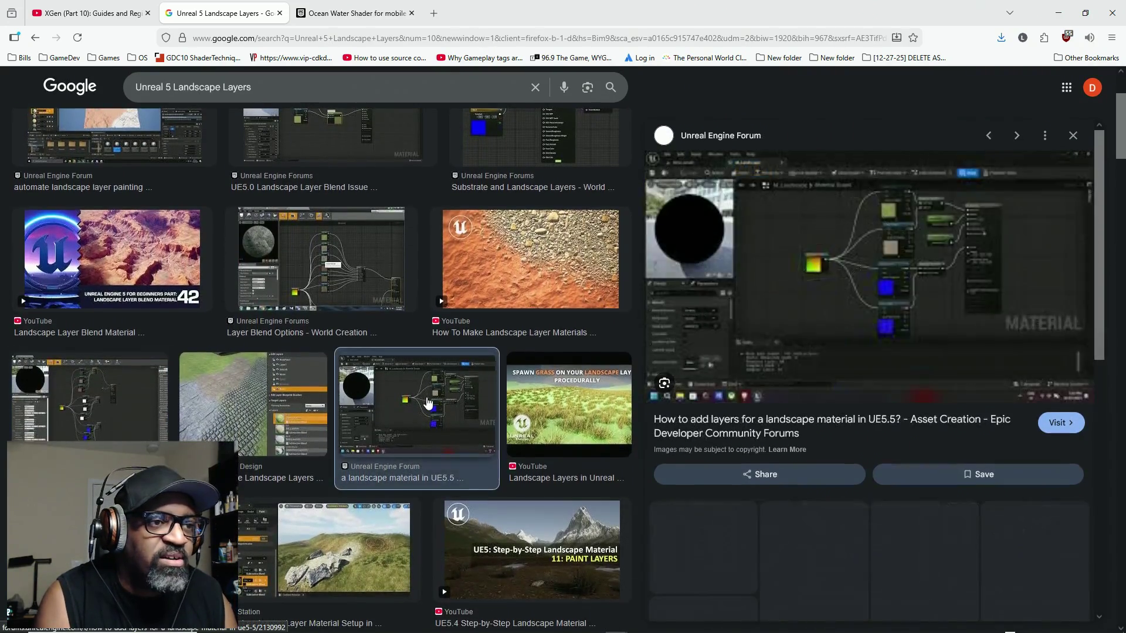
scroll(428, 404, down, 2)
click(111, 419)
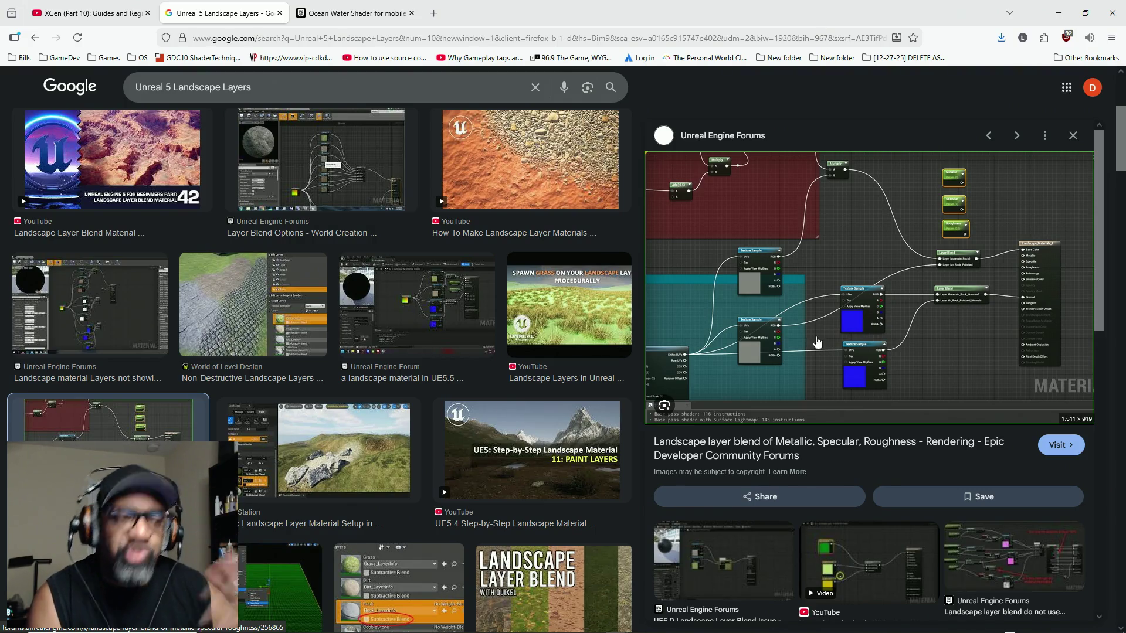
click(299, 295)
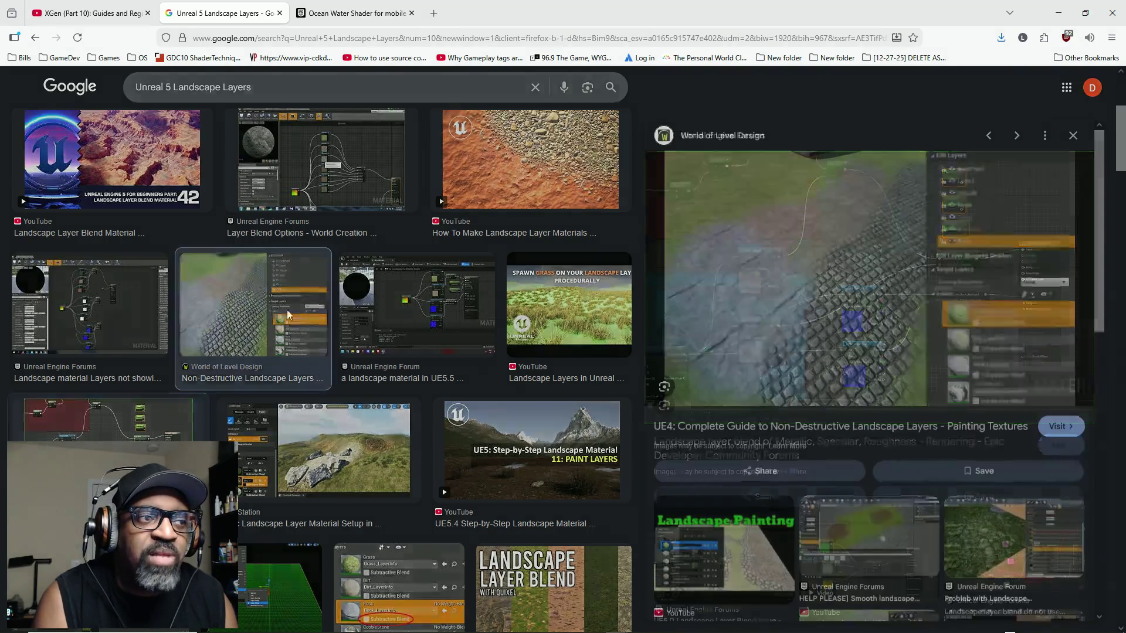